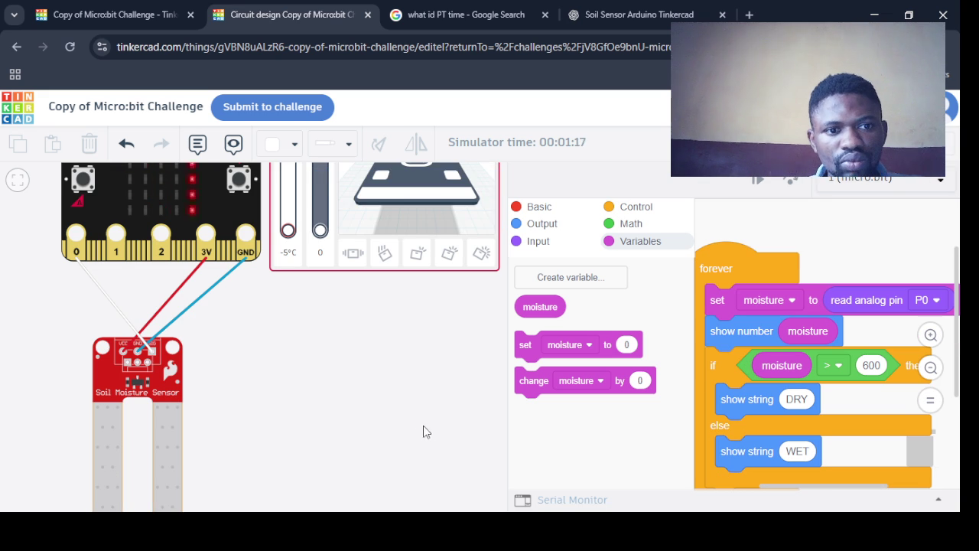
Select the soil moisture sensor and sweep its moisture slider up, down, then to its lowest value
{"action": "scroll", "coordinate": [328, 407], "scroll_direction": "down", "scroll_amount": 3}
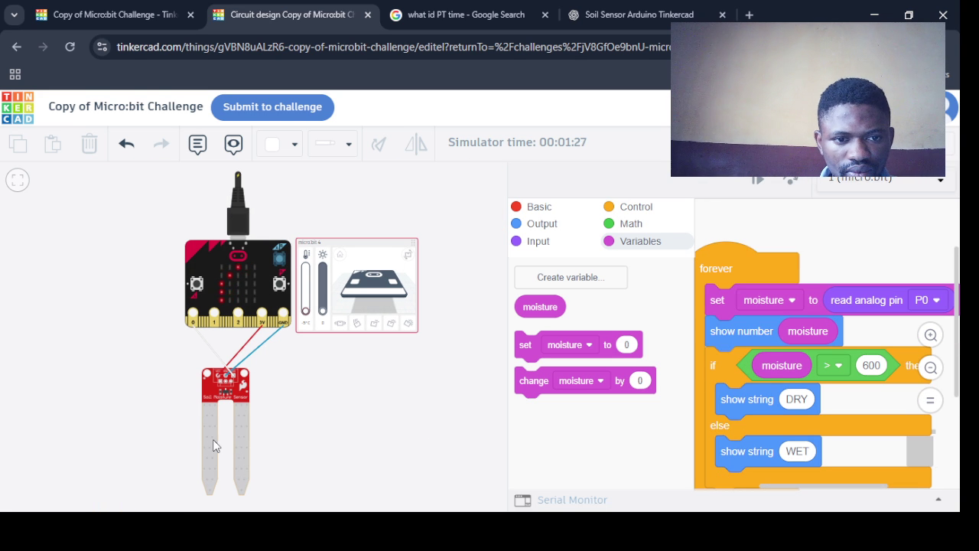
{"action": "left_click", "coordinate": [245, 436]}
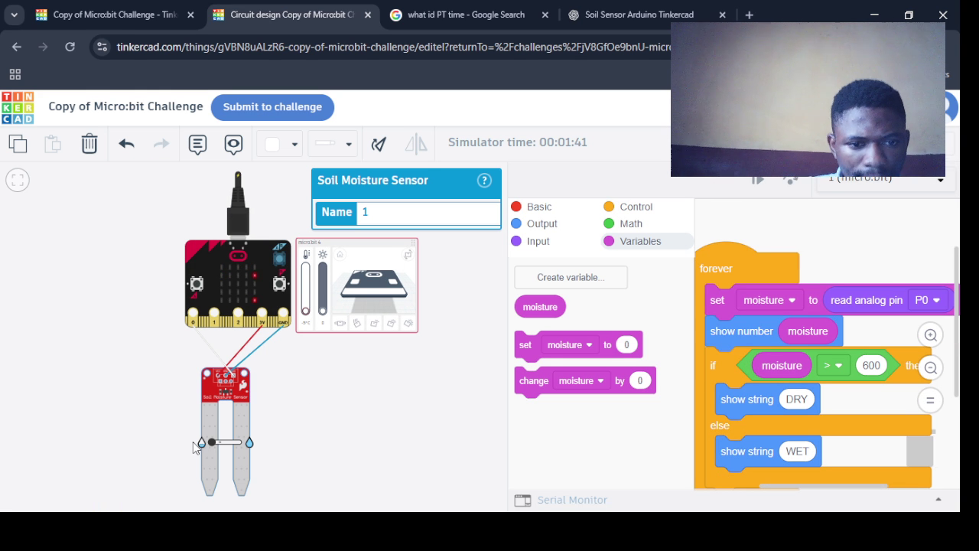
{"action": "left_click_drag", "start_coordinate": [212, 443], "coordinate": [266, 447]}
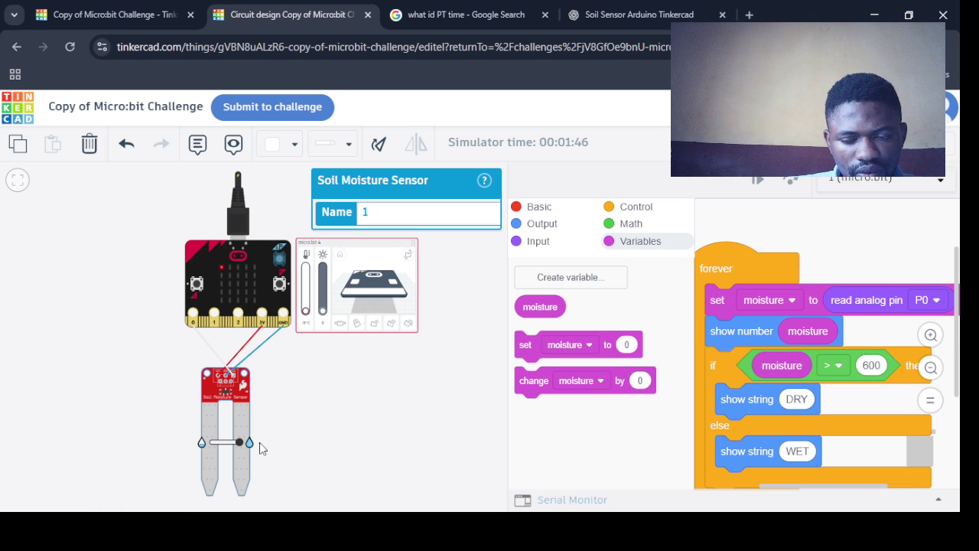
{"action": "left_click_drag", "start_coordinate": [240, 447], "coordinate": [229, 449]}
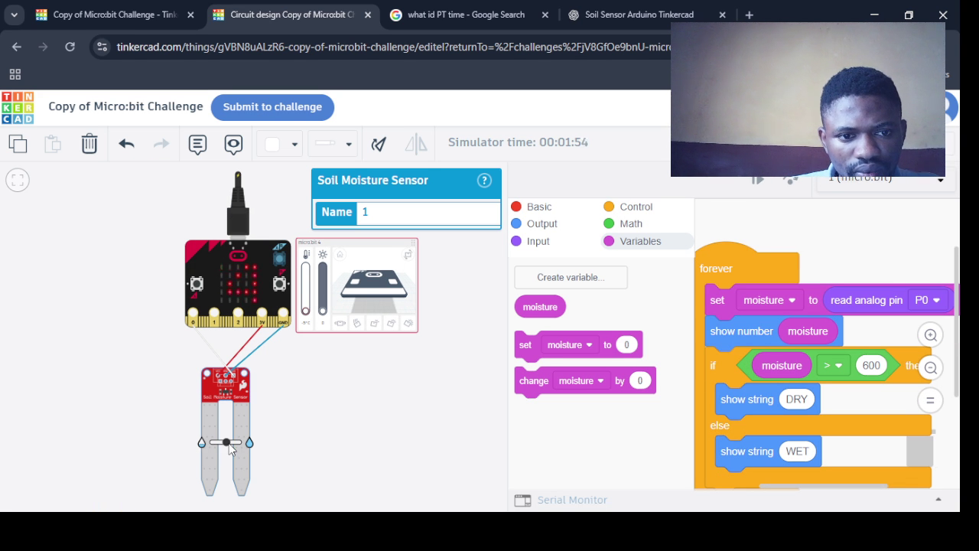
{"action": "left_click_drag", "start_coordinate": [230, 446], "coordinate": [242, 445]}
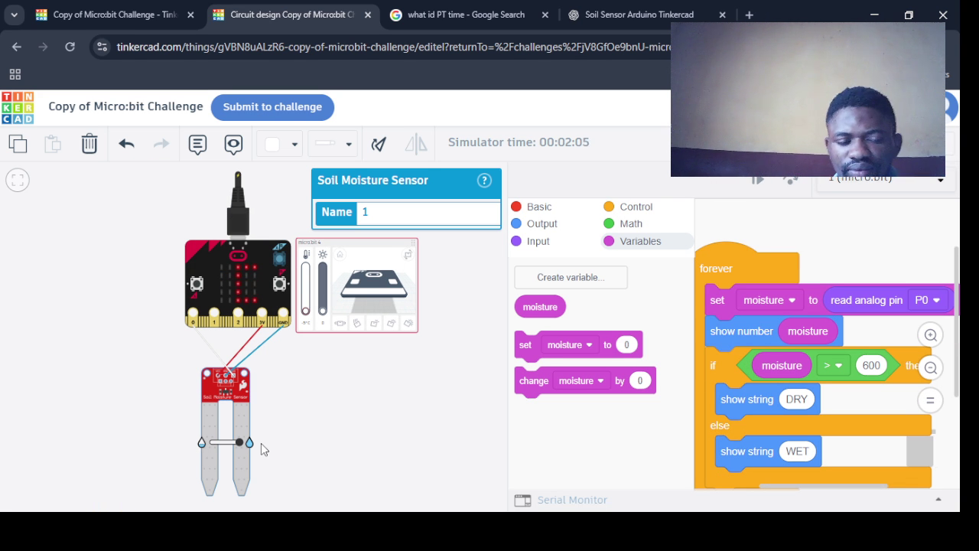
{"action": "left_click_drag", "start_coordinate": [240, 442], "coordinate": [192, 452]}
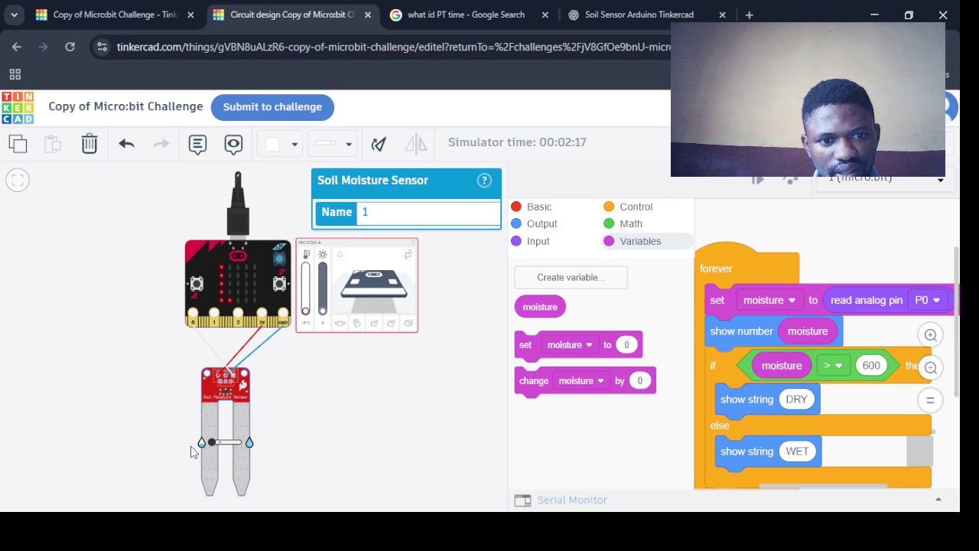
In the soil sensor ChatGPT conversation, draft a message saying the pin reads values from 11 to 817
{"action": "left_click", "coordinate": [541, 172]}
{"action": "left_click", "coordinate": [635, 14]}
{"action": "type", "text": "FROM THE soil moisture i cn"}
{"action": "key", "text": "BackSpace"}
{"action": "type", "text": "an read the pin and i am seeing it starting from 11 to 817 and the image "}
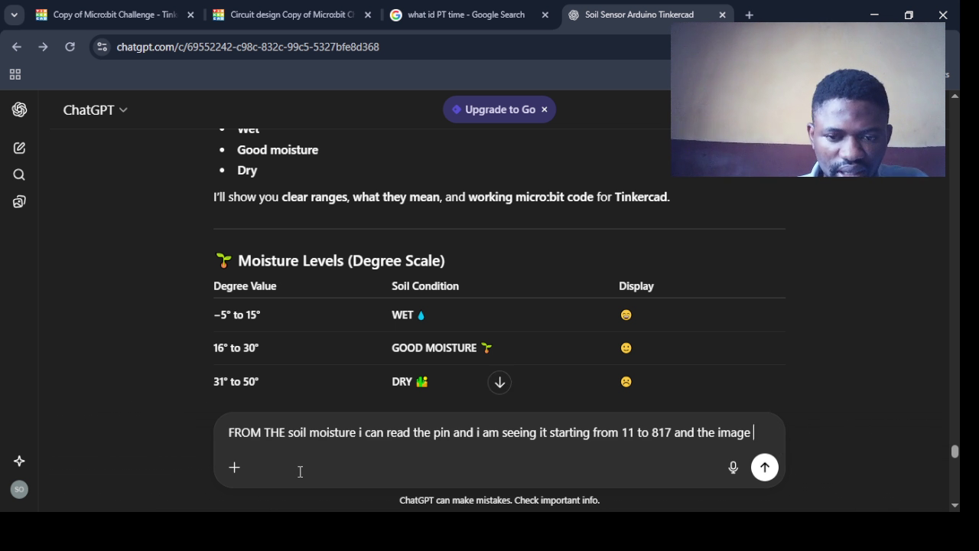
{"action": "type", "text": "there is that"}
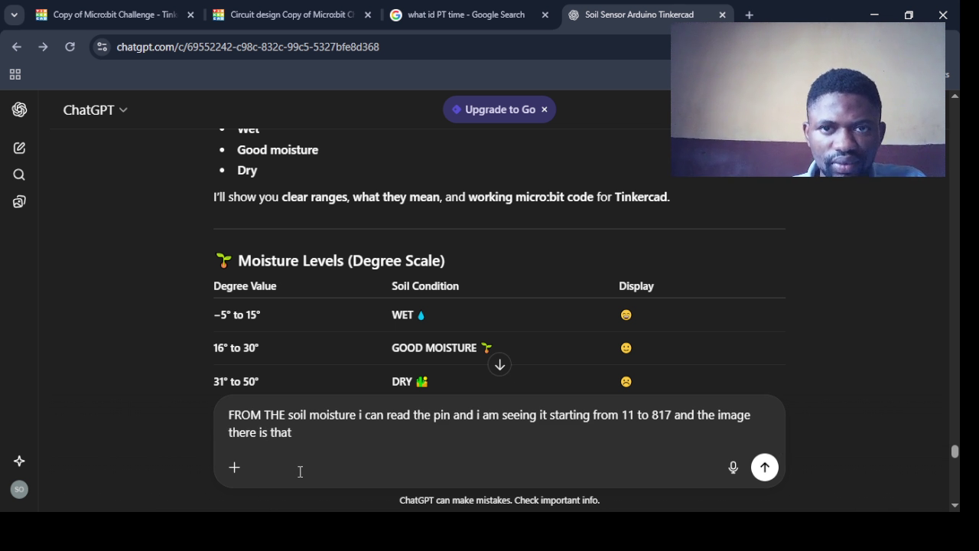
In a new tab, Google search for images of a dry moisture
{"action": "left_click", "coordinate": [750, 14]}
{"action": "type", "text": "imagea if a dr"}
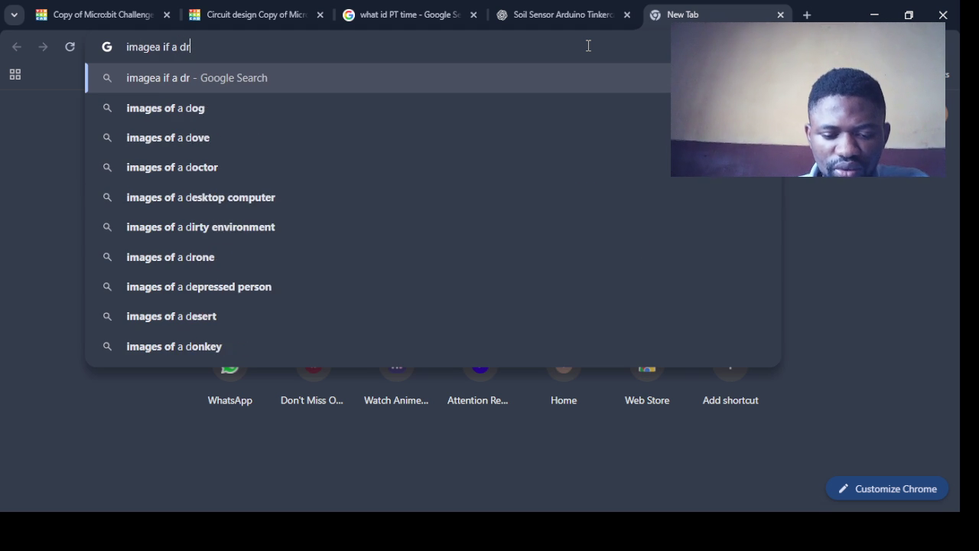
{"action": "type", "text": "y water dro"}
{"action": "key", "text": "BackSpace"}
{"action": "key", "text": "BackSpace"}
{"action": "key", "text": "BackSpace"}
{"action": "type", "text": "moisture]"}
{"action": "key", "text": "Return"}
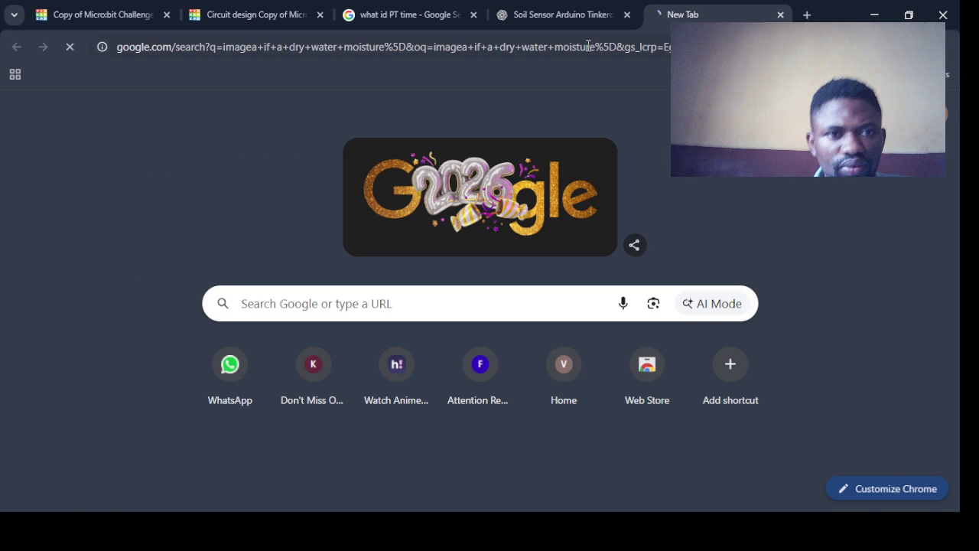
{"action": "scroll", "coordinate": [490, 306], "scroll_direction": "down", "scroll_amount": 1}
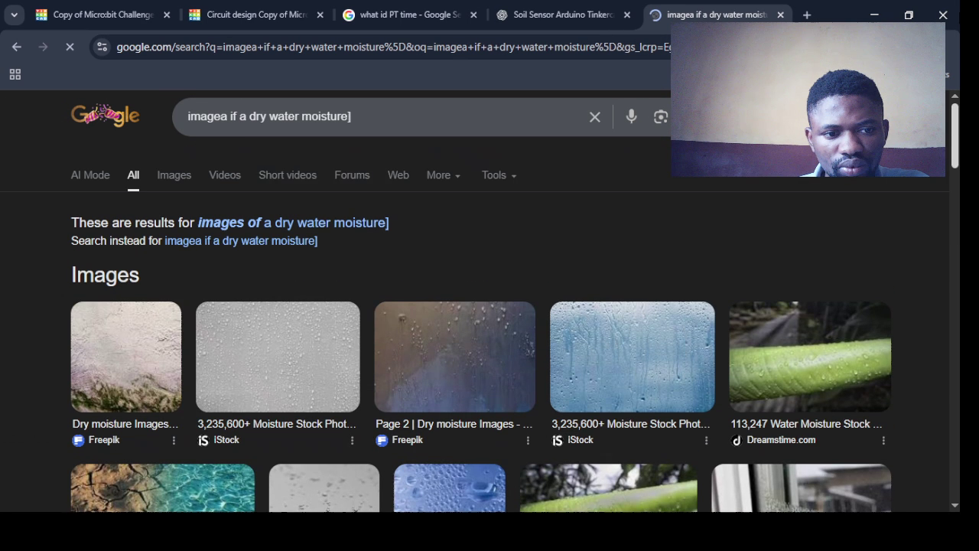
Correct the search query, rerun it and show only image results
{"action": "left_click", "coordinate": [297, 129]}
{"action": "key", "text": "BackSpace"}
{"action": "key", "text": "BackSpace"}
{"action": "key", "text": "BackSpace"}
{"action": "key", "text": "BackSpace"}
{"action": "key", "text": "End"}
{"action": "key", "text": "BackSpace"}
{"action": "key", "text": "Return"}
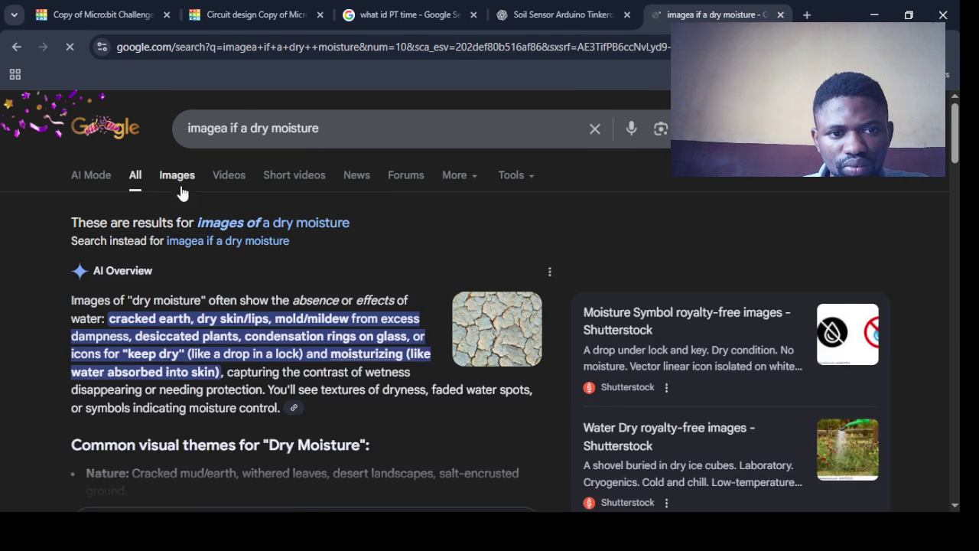
{"action": "left_click", "coordinate": [181, 187]}
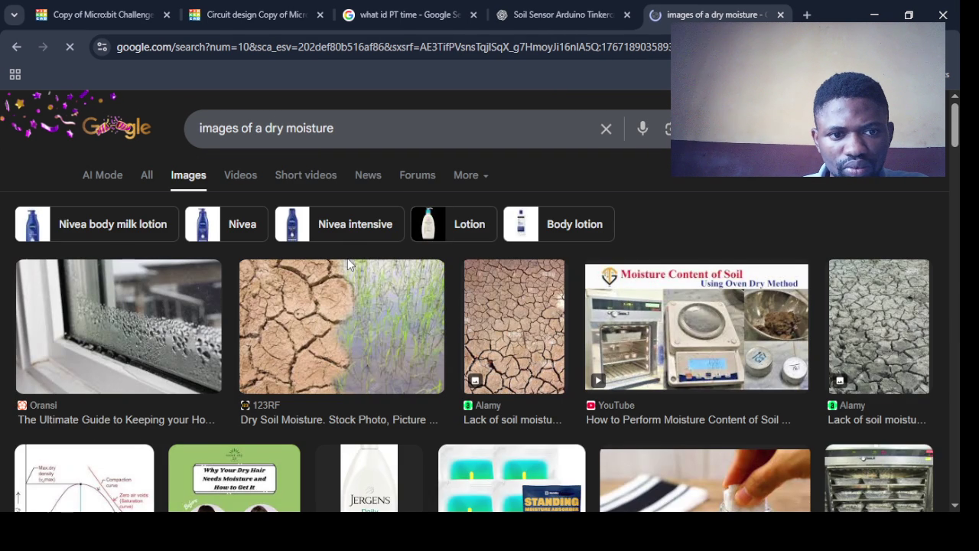
{"action": "mouse_move", "coordinate": [955, 131]}
{"action": "left_mouse_down"}
{"action": "mouse_move", "coordinate": [955, 322]}
{"action": "mouse_move", "coordinate": [955, 160]}
{"action": "left_mouse_up"}
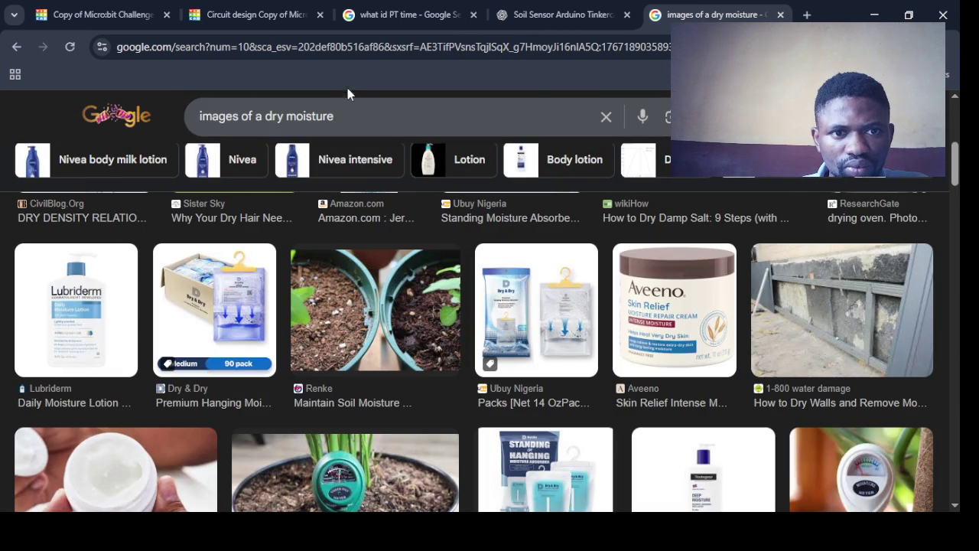
{"action": "left_click_drag", "start_coordinate": [358, 116], "coordinate": [228, 116]}
{"action": "left_click", "coordinate": [328, 7]}
Add 'and there is a image' to the ChatGPT draft and select the water-drop emoji beside WET
{"action": "left_click", "coordinate": [562, 15]}
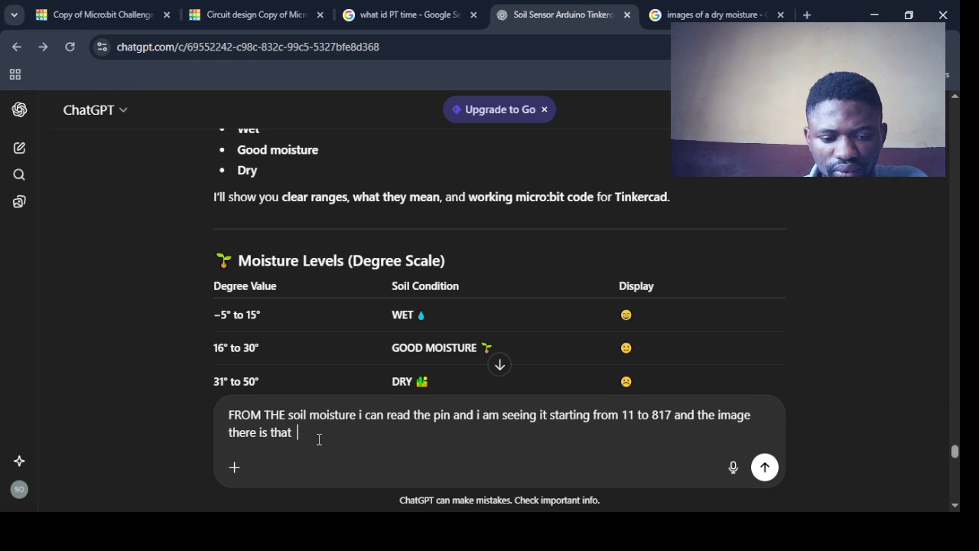
{"action": "type", "text": "and there is a image"}
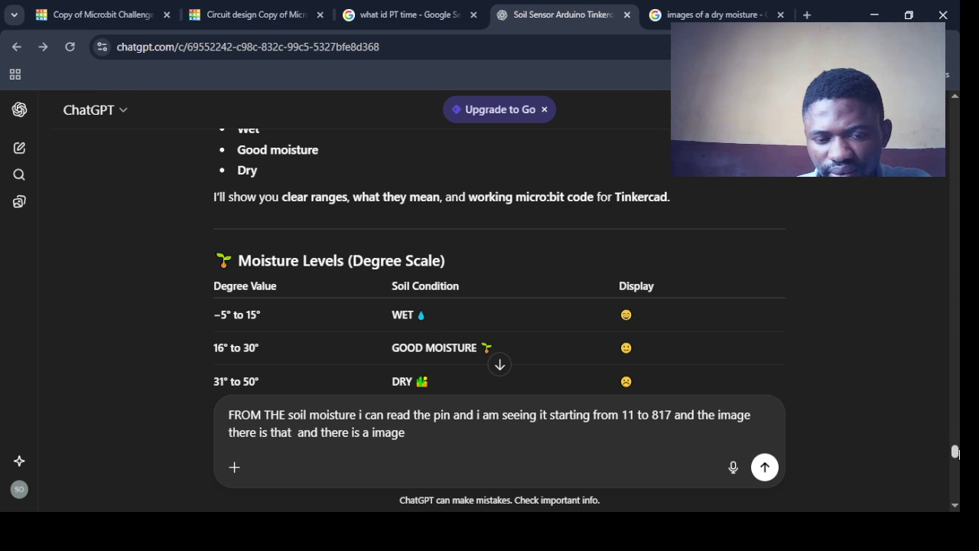
{"action": "left_click_drag", "start_coordinate": [955, 452], "coordinate": [958, 458]}
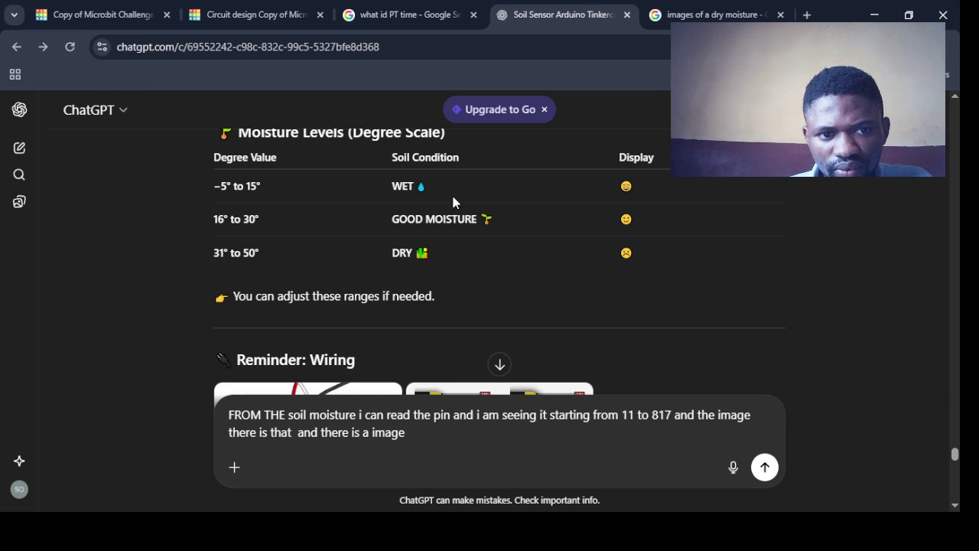
{"action": "left_click_drag", "start_coordinate": [434, 191], "coordinate": [417, 187]}
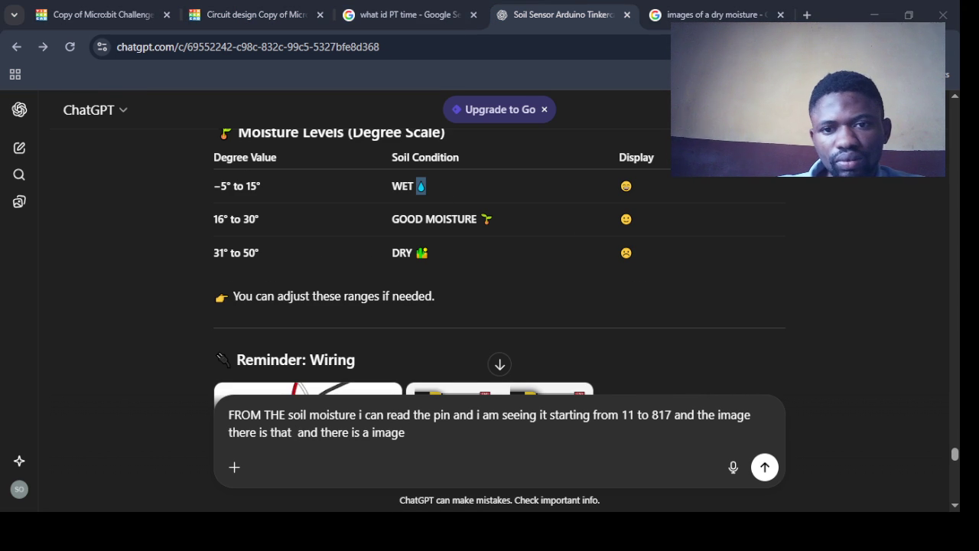
{"action": "left_click", "coordinate": [634, 13]}
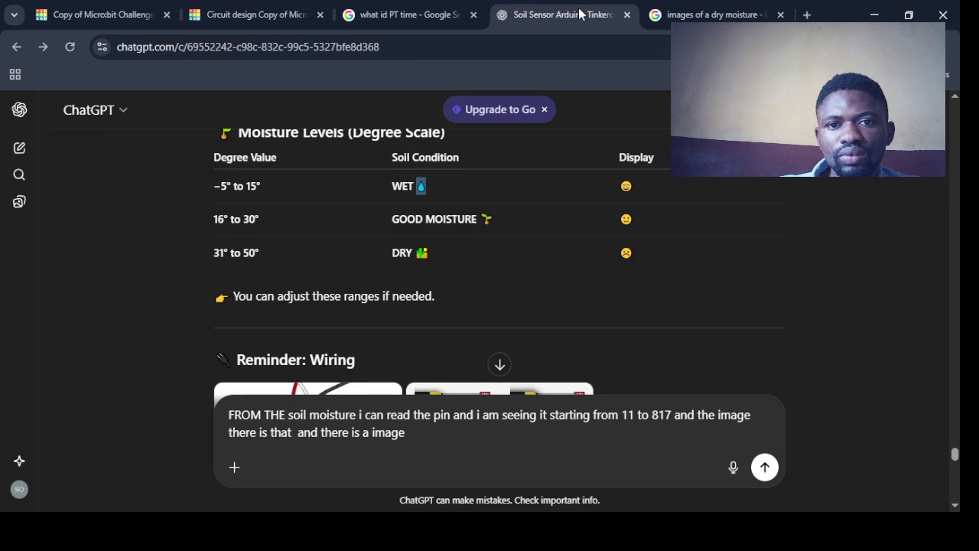
Back in Tinkercad's block code, move the forever script to the top and check the 600 threshold
{"action": "left_click", "coordinate": [253, 14]}
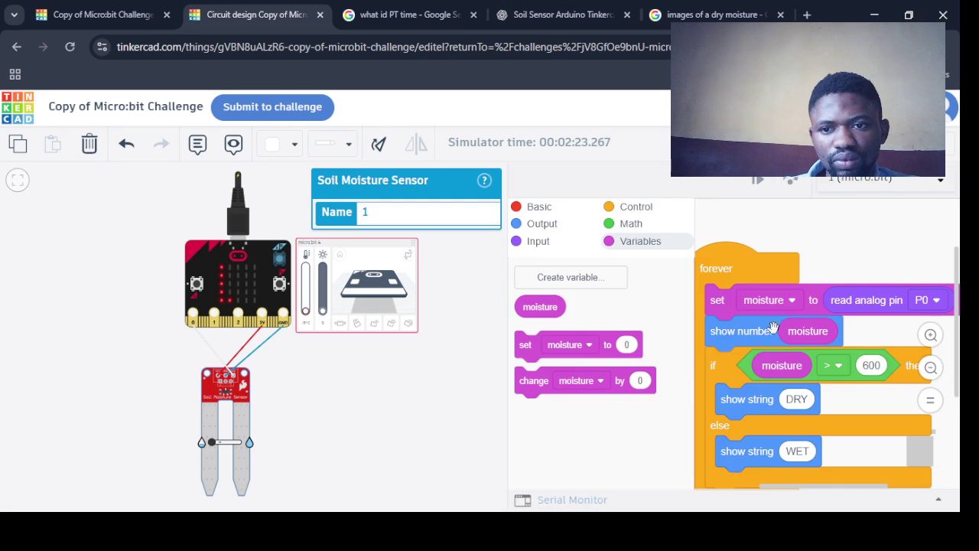
{"action": "left_click", "coordinate": [773, 142]}
{"action": "left_click", "coordinate": [773, 142]}
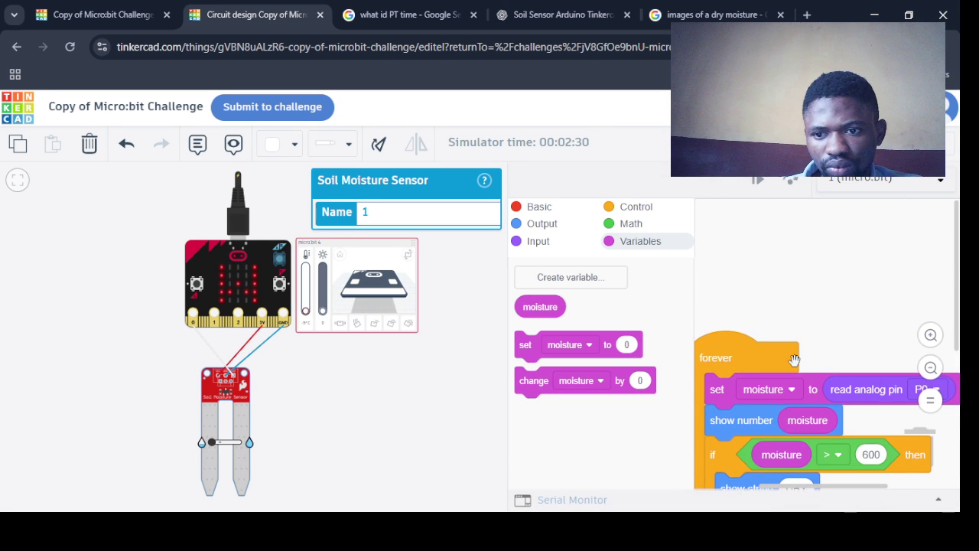
{"action": "left_click_drag", "start_coordinate": [795, 360], "coordinate": [801, 220]}
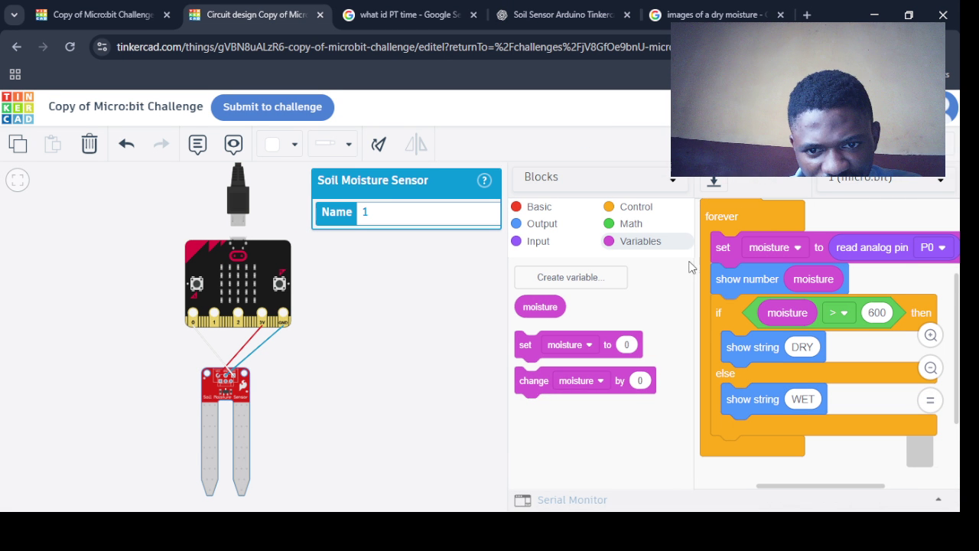
{"action": "scroll", "coordinate": [675, 298], "scroll_direction": "up", "scroll_amount": 5}
{"action": "scroll", "coordinate": [677, 300], "scroll_direction": "down", "scroll_amount": 5}
{"action": "left_click_drag", "start_coordinate": [695, 304], "coordinate": [705, 444]}
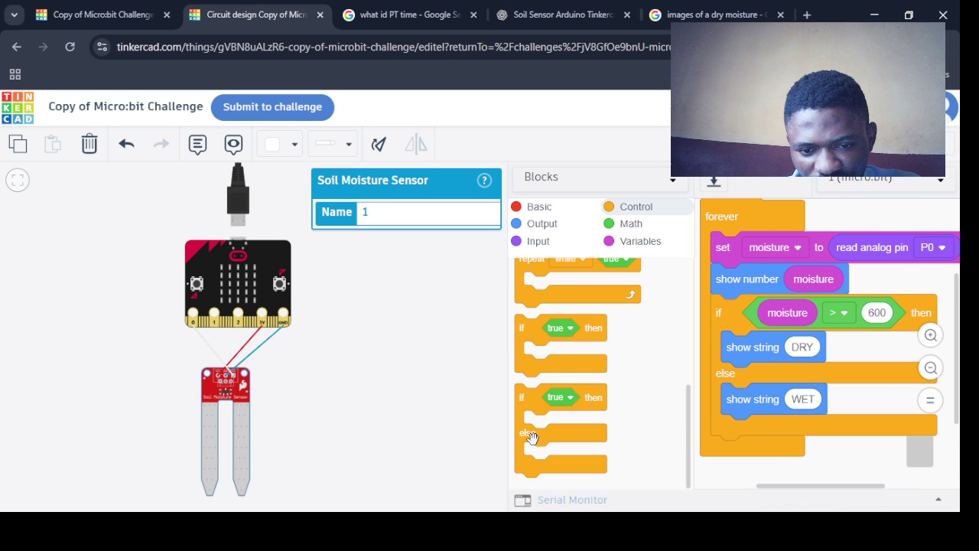
{"action": "scroll", "coordinate": [677, 406], "scroll_direction": "up", "scroll_amount": 3}
{"action": "scroll", "coordinate": [677, 399], "scroll_direction": "up", "scroll_amount": 4}
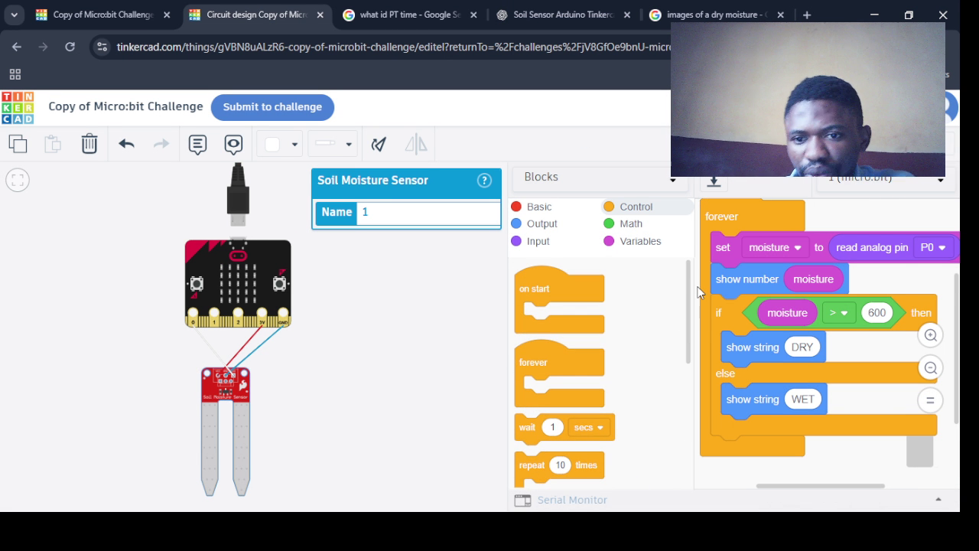
{"action": "left_click", "coordinate": [878, 312]}
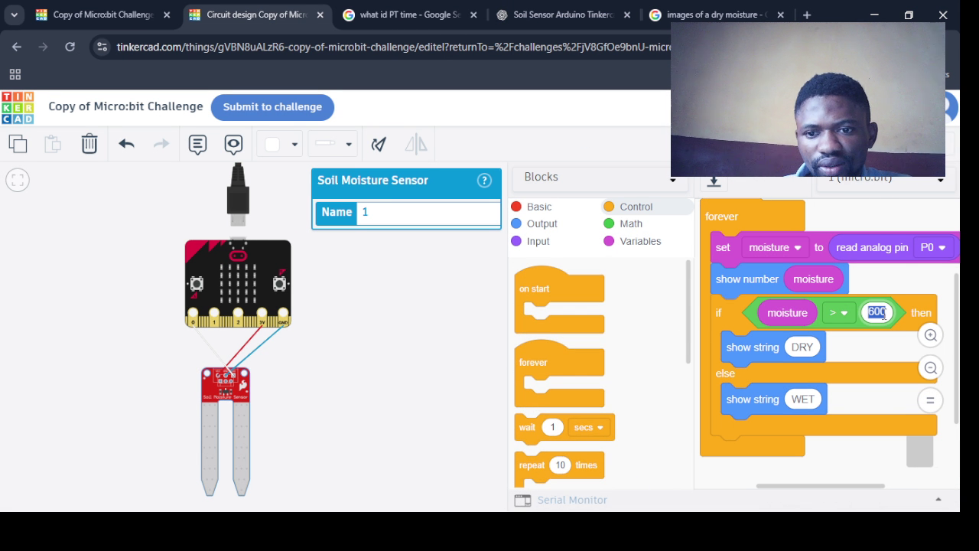
{"action": "left_click", "coordinate": [881, 314]}
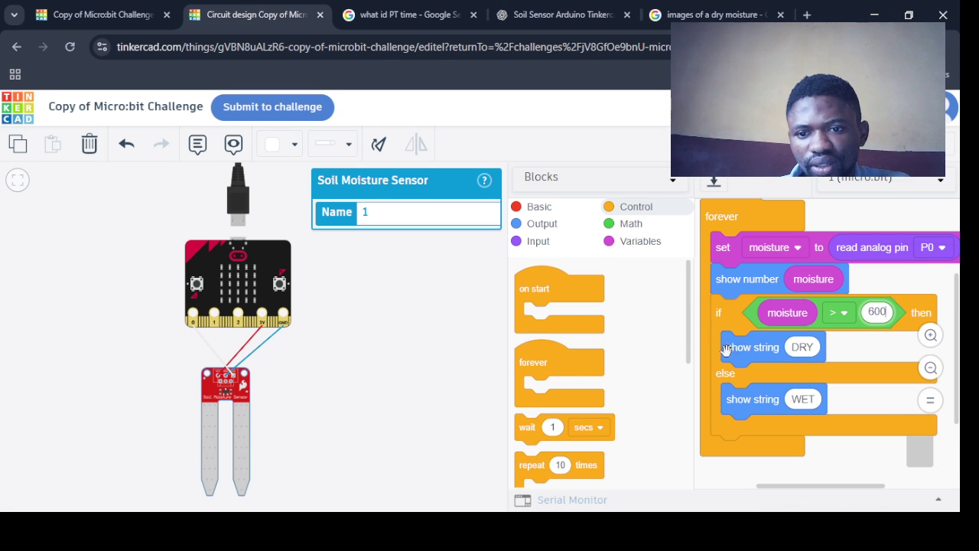
Replace the if/else with an if-then block under show number holding show string DRY
{"action": "mouse_move", "coordinate": [726, 350]}
{"action": "left_mouse_down"}
{"action": "mouse_move", "coordinate": [773, 359]}
{"action": "mouse_move", "coordinate": [745, 315]}
{"action": "mouse_move", "coordinate": [708, 466]}
{"action": "left_mouse_up"}
{"action": "mouse_move", "coordinate": [734, 464]}
{"action": "left_mouse_down"}
{"action": "mouse_move", "coordinate": [774, 429]}
{"action": "mouse_move", "coordinate": [790, 342]}
{"action": "left_mouse_up"}
{"action": "mouse_move", "coordinate": [760, 472]}
{"action": "left_mouse_down"}
{"action": "mouse_move", "coordinate": [816, 372]}
{"action": "mouse_move", "coordinate": [608, 375]}
{"action": "left_mouse_up"}
{"action": "scroll", "coordinate": [607, 374], "scroll_direction": "down", "scroll_amount": 5}
{"action": "scroll", "coordinate": [708, 417], "scroll_direction": "up", "scroll_amount": 1}
{"action": "left_click_drag", "start_coordinate": [522, 381], "coordinate": [718, 326]}
{"action": "left_click_drag", "start_coordinate": [860, 294], "coordinate": [812, 396]}
{"action": "mouse_move", "coordinate": [862, 268]}
{"action": "left_mouse_down"}
{"action": "mouse_move", "coordinate": [850, 325]}
{"action": "mouse_move", "coordinate": [739, 382]}
{"action": "left_mouse_up"}
{"action": "mouse_move", "coordinate": [820, 365]}
{"action": "left_mouse_down"}
{"action": "mouse_move", "coordinate": [848, 333]}
{"action": "mouse_move", "coordinate": [823, 312]}
{"action": "left_mouse_up"}
Put moisture into the comparison with 600 and simulate while raising the moisture slightly
{"action": "left_click_drag", "start_coordinate": [763, 312], "coordinate": [769, 313]}
{"action": "left_click", "coordinate": [876, 312]}
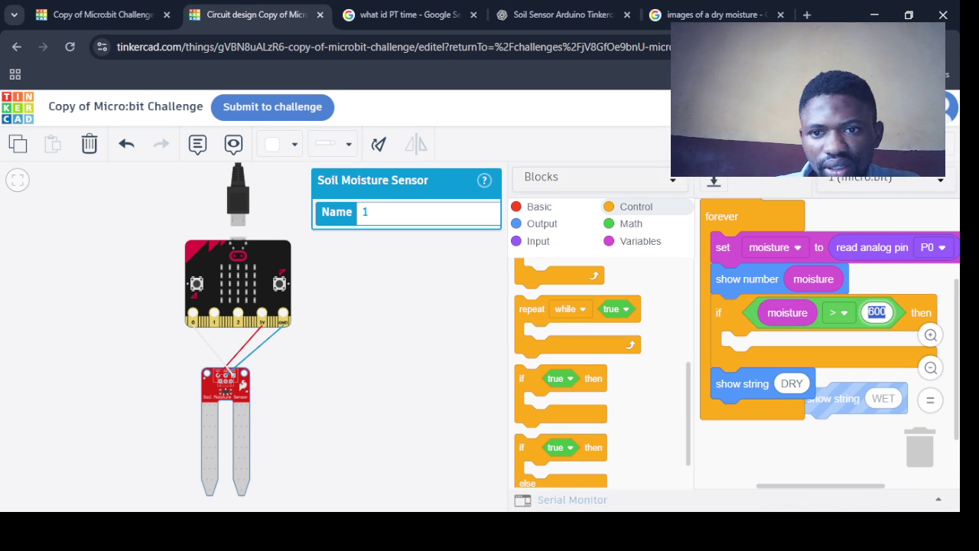
{"action": "left_click", "coordinate": [895, 143]}
{"action": "left_click_drag", "start_coordinate": [212, 442], "coordinate": [223, 444]}
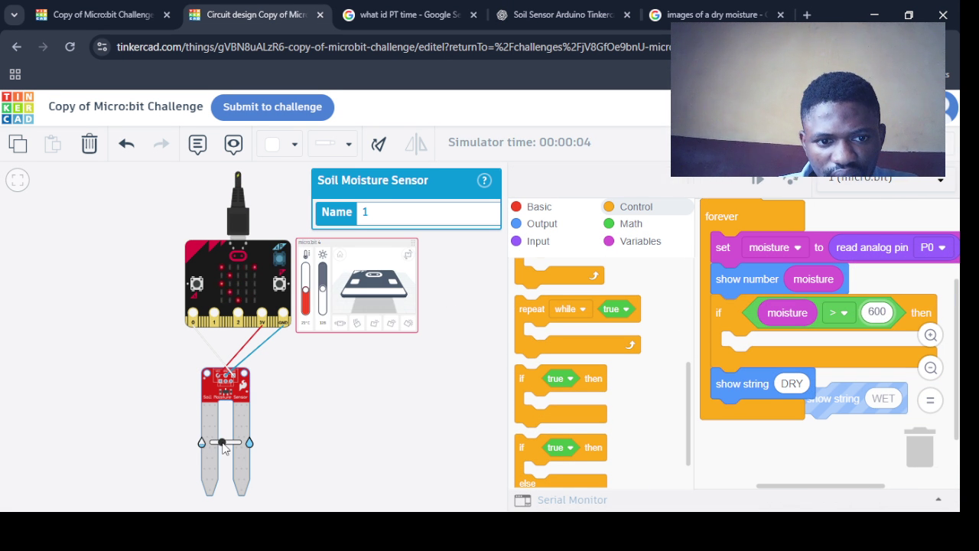
{"action": "left_click_drag", "start_coordinate": [222, 444], "coordinate": [226, 444]}
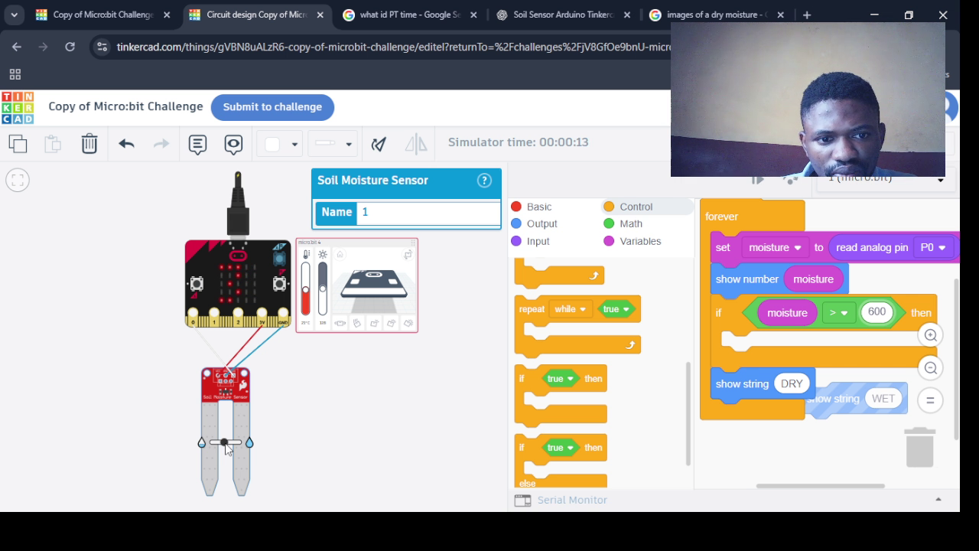
{"action": "left_click_drag", "start_coordinate": [225, 450], "coordinate": [228, 450]}
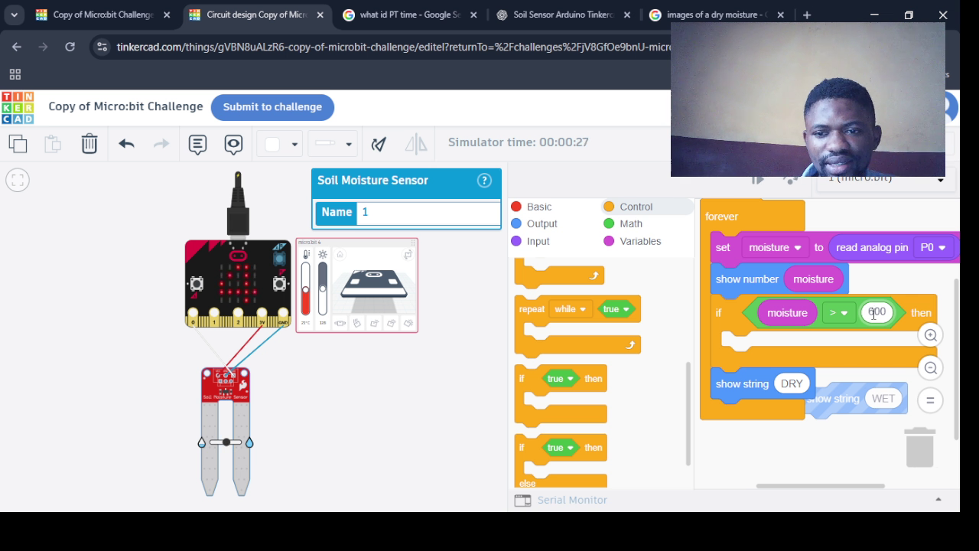
Place show string WET inside the moisture > 600 branch and add an if-then-else block
{"action": "mouse_move", "coordinate": [825, 400]}
{"action": "left_mouse_down"}
{"action": "mouse_move", "coordinate": [822, 380]}
{"action": "mouse_move", "coordinate": [747, 346]}
{"action": "left_mouse_up"}
{"action": "left_click_drag", "start_coordinate": [780, 423], "coordinate": [747, 420]}
{"action": "mouse_move", "coordinate": [534, 449]}
{"action": "left_mouse_down"}
{"action": "mouse_move", "coordinate": [727, 385]}
{"action": "mouse_move", "coordinate": [521, 391]}
{"action": "mouse_move", "coordinate": [724, 397]}
{"action": "left_mouse_up"}
Undo the stray if-then-else and duplicate the if moisture > 600 WET block below it
{"action": "right_click", "coordinate": [771, 327]}
{"action": "key", "text": "ctrl+z"}
{"action": "right_click", "coordinate": [710, 316]}
{"action": "left_click", "coordinate": [736, 328]}
{"action": "left_click", "coordinate": [710, 394]}
Change the first condition's comparison to moisture ≥ 600
{"action": "left_click_drag", "start_coordinate": [849, 459], "coordinate": [732, 200]}
{"action": "scroll", "coordinate": [732, 200], "scroll_direction": "down", "scroll_amount": 1}
{"action": "scroll", "coordinate": [730, 200], "scroll_direction": "down", "scroll_amount": 1}
{"action": "left_click", "coordinate": [855, 363]}
{"action": "left_click", "coordinate": [814, 281]}
{"action": "left_click", "coordinate": [799, 395]}
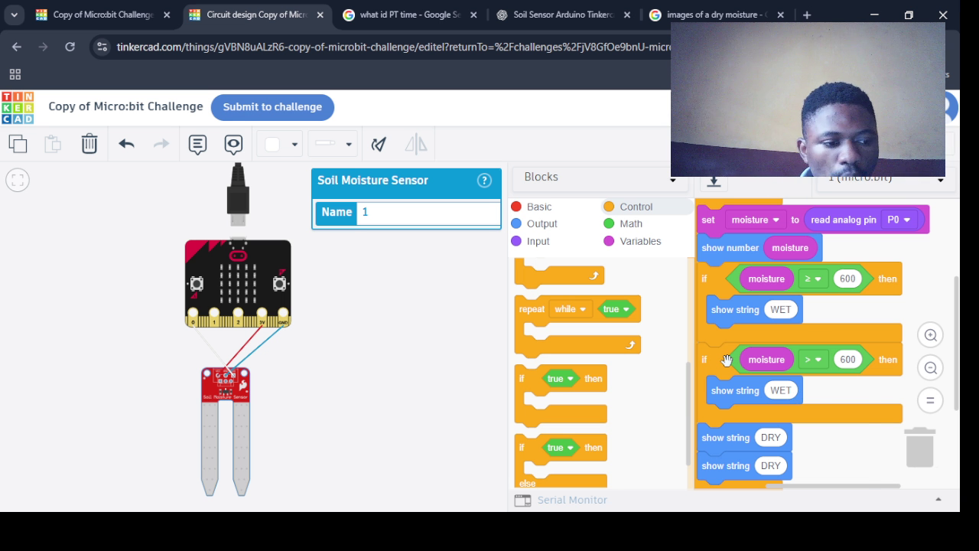
Set the second condition's operator to ≥ and run the simulation to check the circuit
{"action": "left_click", "coordinate": [813, 359]}
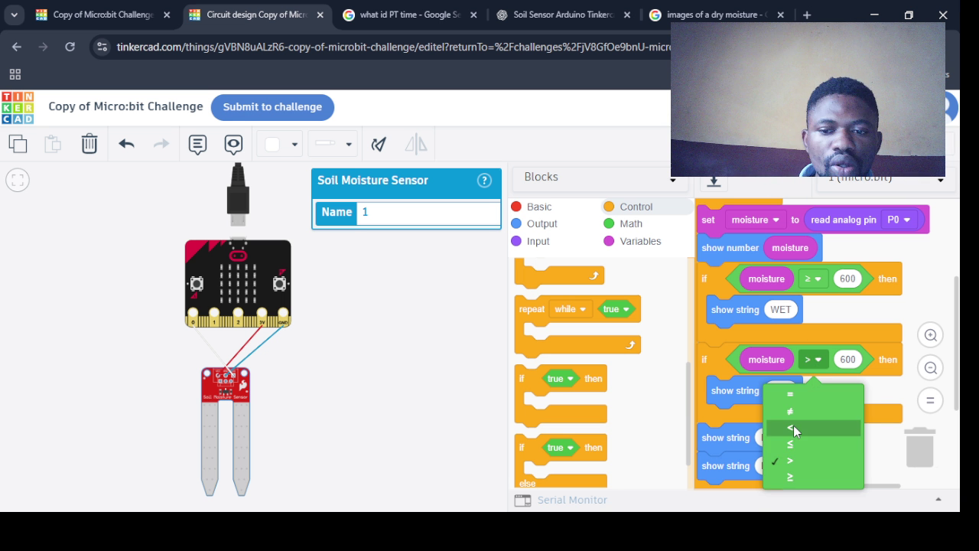
{"action": "left_click", "coordinate": [791, 477]}
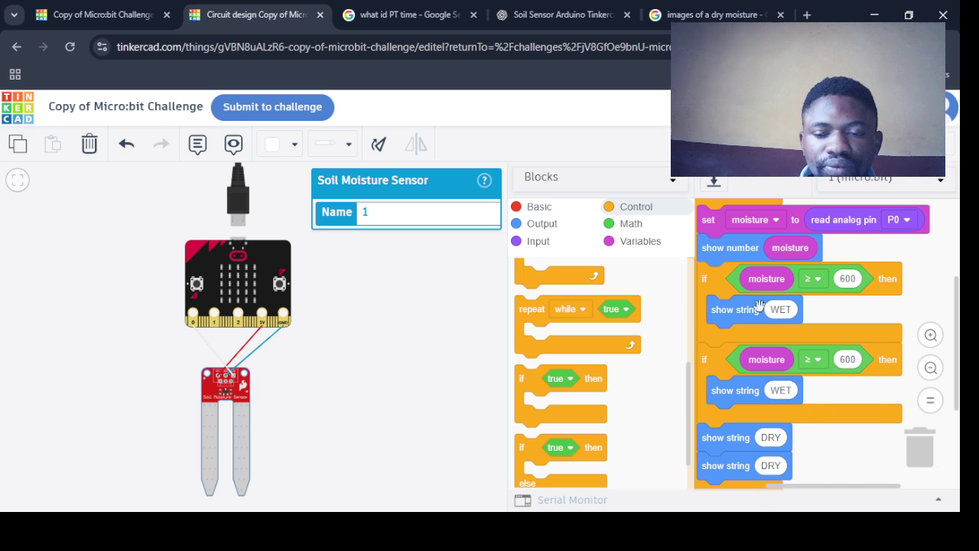
{"action": "left_click", "coordinate": [773, 144]}
{"action": "left_click", "coordinate": [857, 144]}
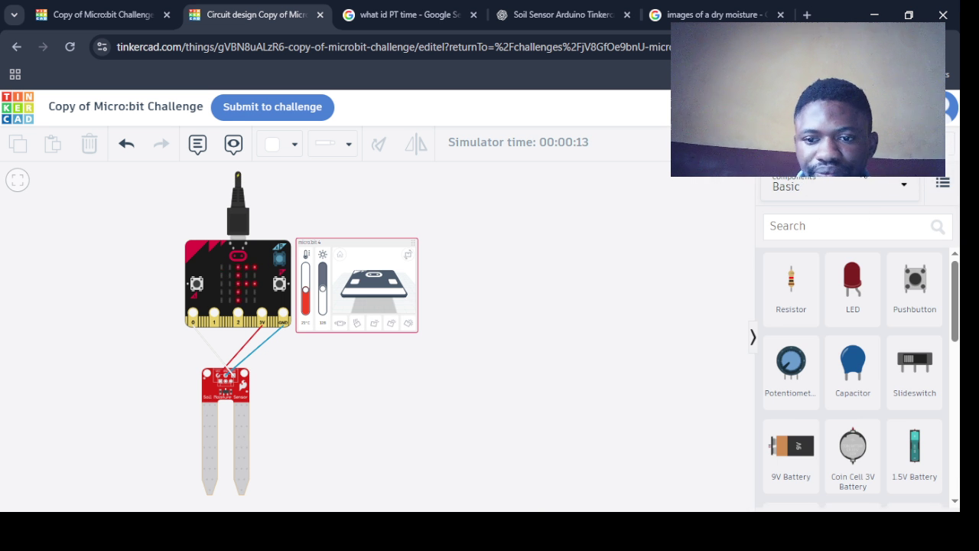
{"action": "left_click", "coordinate": [765, 142]}
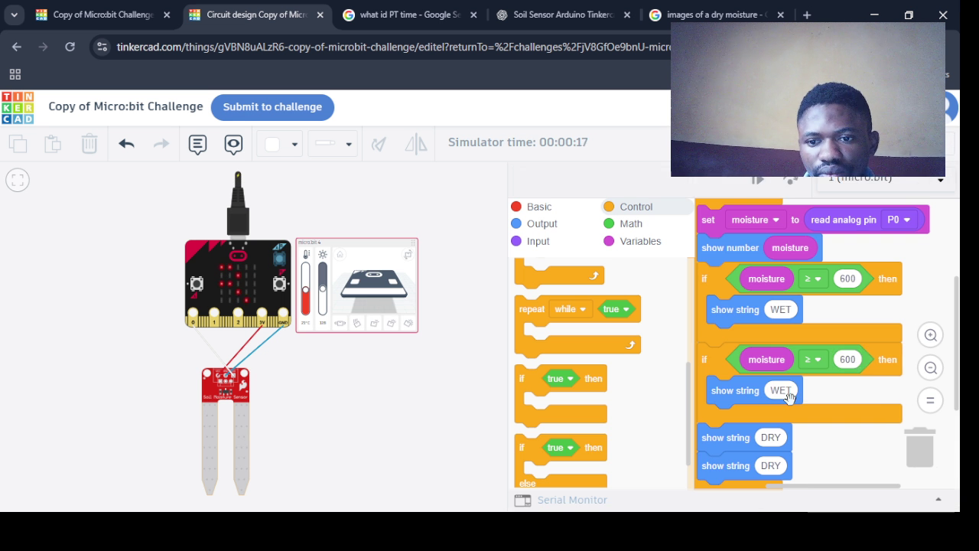
Change the second threshold to 300 and replace its WET text with MOIS
{"action": "left_click", "coordinate": [850, 360]}
{"action": "type", "text": "300"}
{"action": "left_click", "coordinate": [780, 390]}
{"action": "type", "text": "GOODD"}
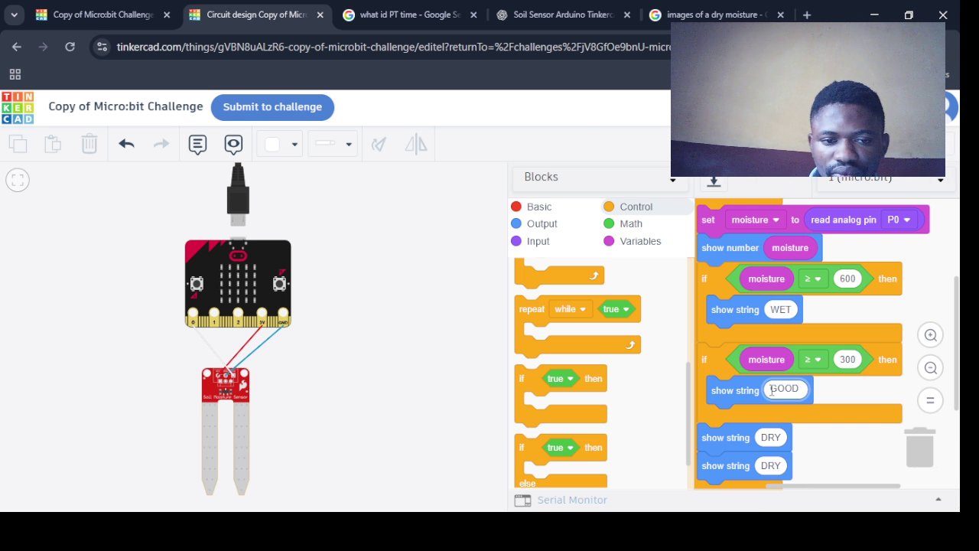
{"action": "key", "text": "BackSpace"}
{"action": "key", "text": "BackSpace"}
{"action": "key", "text": "BackSpace"}
{"action": "type", "text": "MOIST"}
{"action": "key", "text": "BackSpace"}
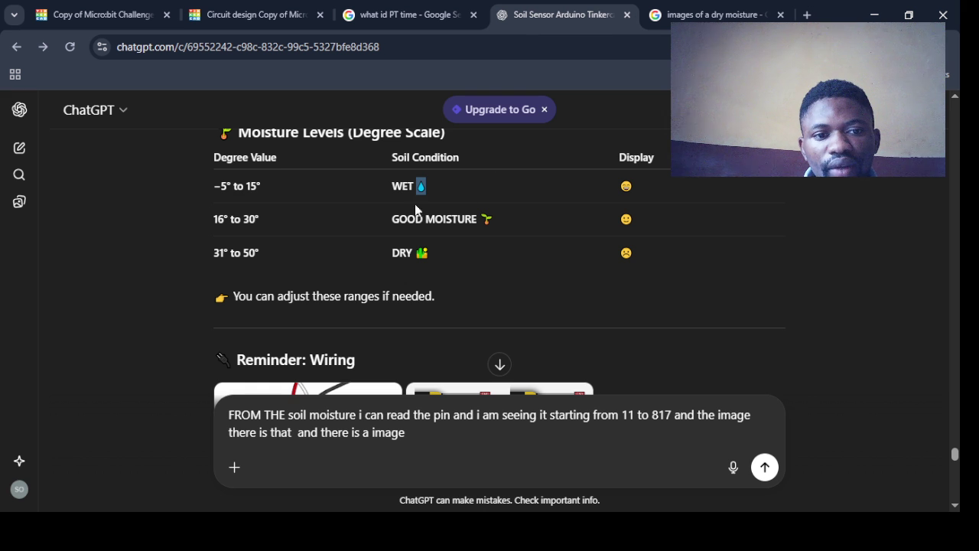
{"action": "key", "text": "ctrl+Tab"}
{"action": "key", "text": "ctrl+3"}
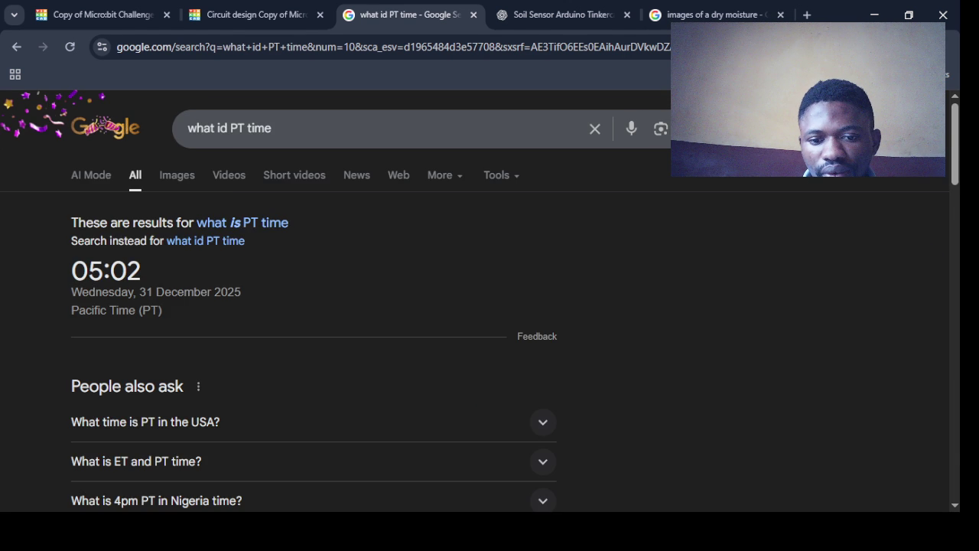
{"action": "key", "text": "ctrl+2"}
{"action": "left_click", "coordinate": [783, 389]}
Label the ≥ 300 branch GOOD MOISTURE and delete both leftover DRY blocks
{"action": "type", "text": "GOOD MOISTURE"}
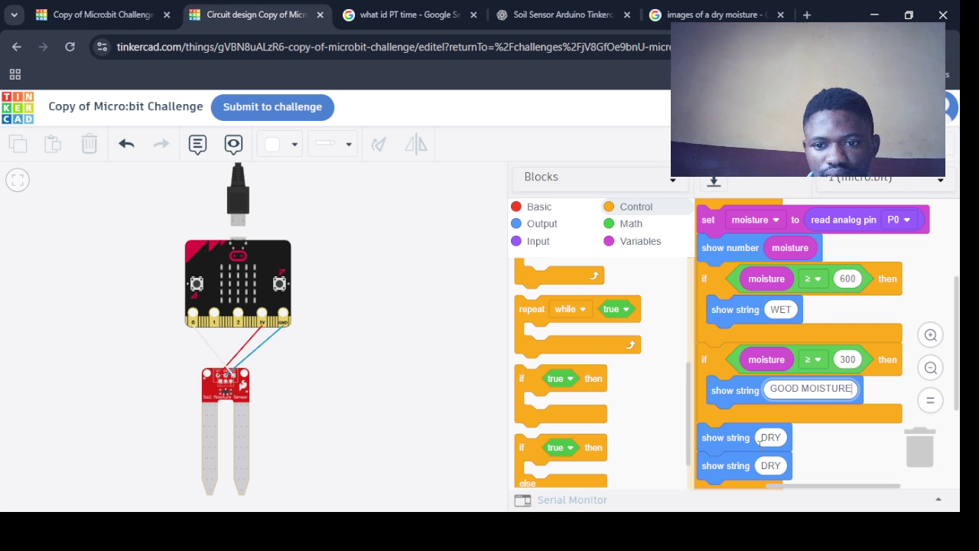
{"action": "key", "text": "Return"}
{"action": "left_click_drag", "start_coordinate": [715, 439], "coordinate": [530, 420]}
Duplicate that branch as a moisture < 300 check showing DRY
{"action": "right_click", "coordinate": [715, 365]}
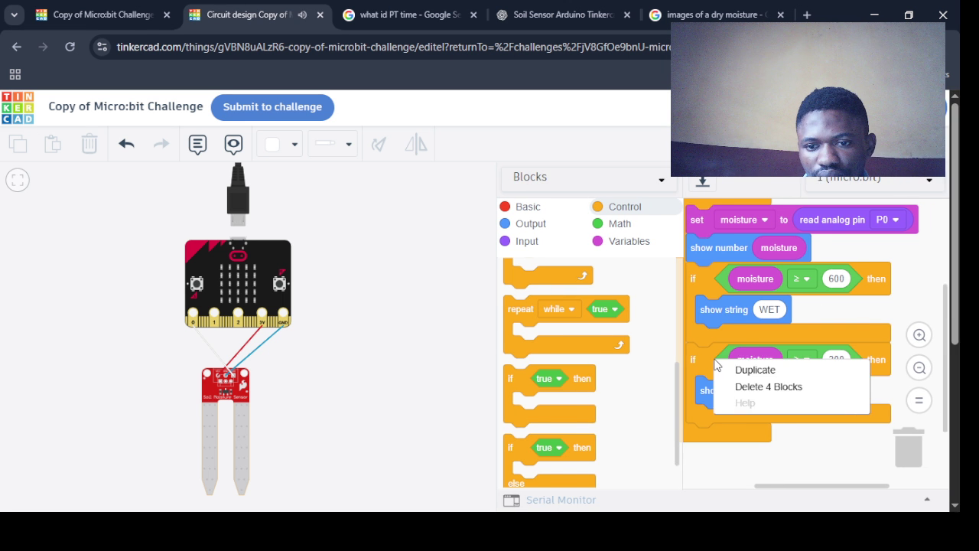
{"action": "left_click", "coordinate": [756, 369]}
{"action": "left_click", "coordinate": [814, 439]}
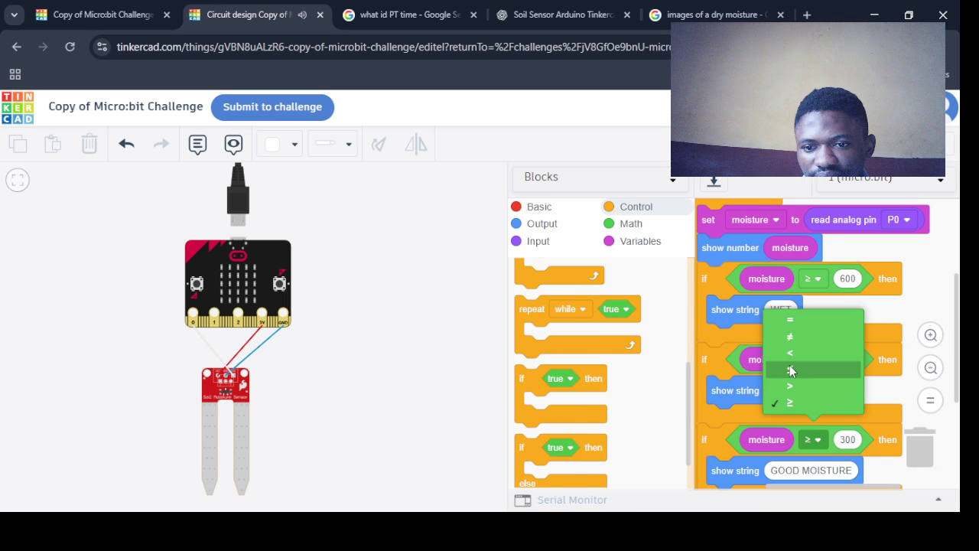
{"action": "left_click", "coordinate": [792, 353]}
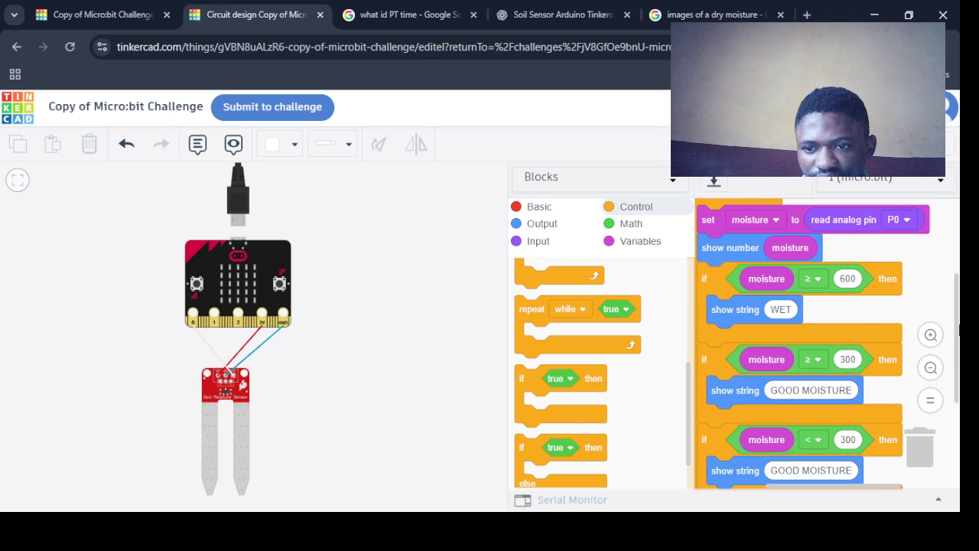
{"action": "scroll", "coordinate": [782, 341], "scroll_direction": "down", "scroll_amount": 3}
{"action": "left_click", "coordinate": [785, 341]}
{"action": "key", "text": "BackSpace"}
{"action": "type", "text": "DRY"}
Adjust the script's block positions and browse the Input blocks
{"action": "mouse_move", "coordinate": [691, 395]}
{"action": "left_mouse_down"}
{"action": "mouse_move", "coordinate": [691, 353]}
{"action": "mouse_move", "coordinate": [683, 390]}
{"action": "left_mouse_up"}
{"action": "scroll", "coordinate": [587, 316], "scroll_direction": "up", "scroll_amount": 3}
{"action": "scroll", "coordinate": [587, 316], "scroll_direction": "up", "scroll_amount": 1}
{"action": "left_click_drag", "start_coordinate": [686, 281], "coordinate": [705, 383]}
{"action": "left_click", "coordinate": [538, 241]}
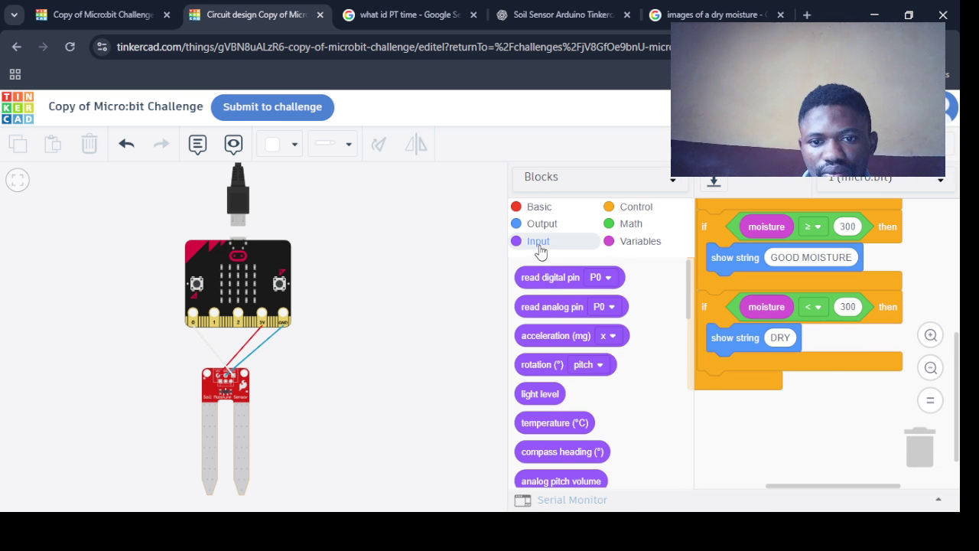
{"action": "mouse_move", "coordinate": [686, 276]}
{"action": "left_mouse_down"}
{"action": "mouse_move", "coordinate": [737, 478]}
{"action": "mouse_move", "coordinate": [609, 282]}
{"action": "left_mouse_up"}
Rearrange the script, then drop a show string Hello! block directly beneath show string DRY
{"action": "scroll", "coordinate": [609, 282], "scroll_direction": "down", "scroll_amount": 5}
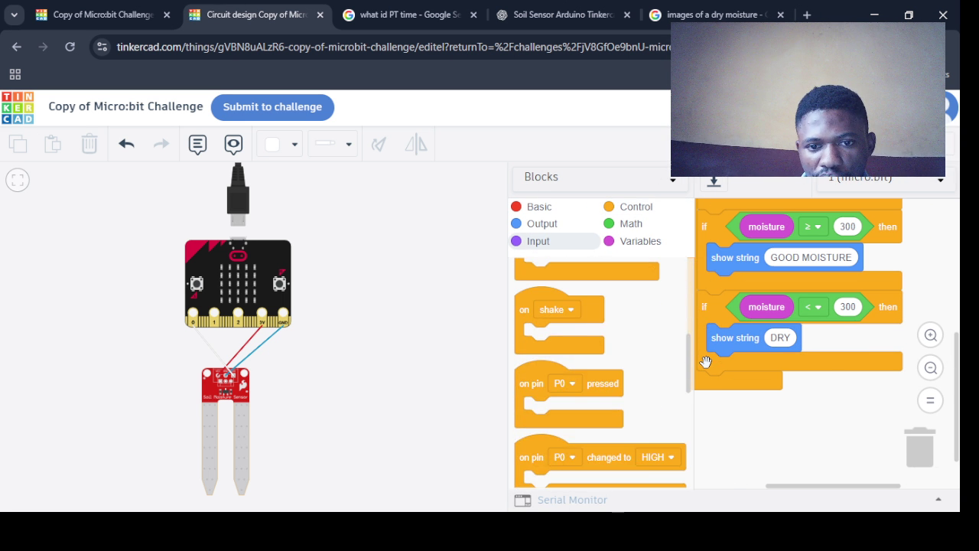
{"action": "left_click_drag", "start_coordinate": [705, 362], "coordinate": [715, 480]}
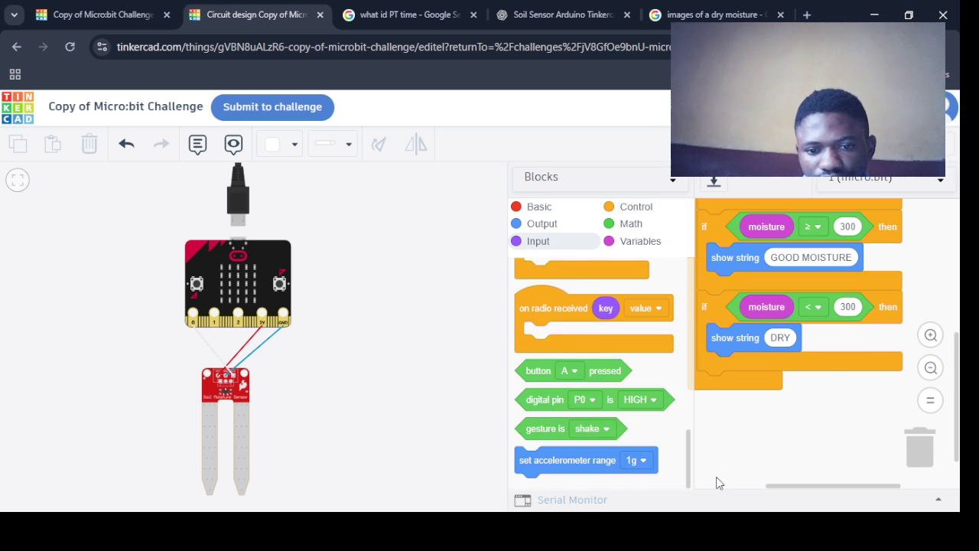
{"action": "left_click_drag", "start_coordinate": [691, 449], "coordinate": [679, 350]}
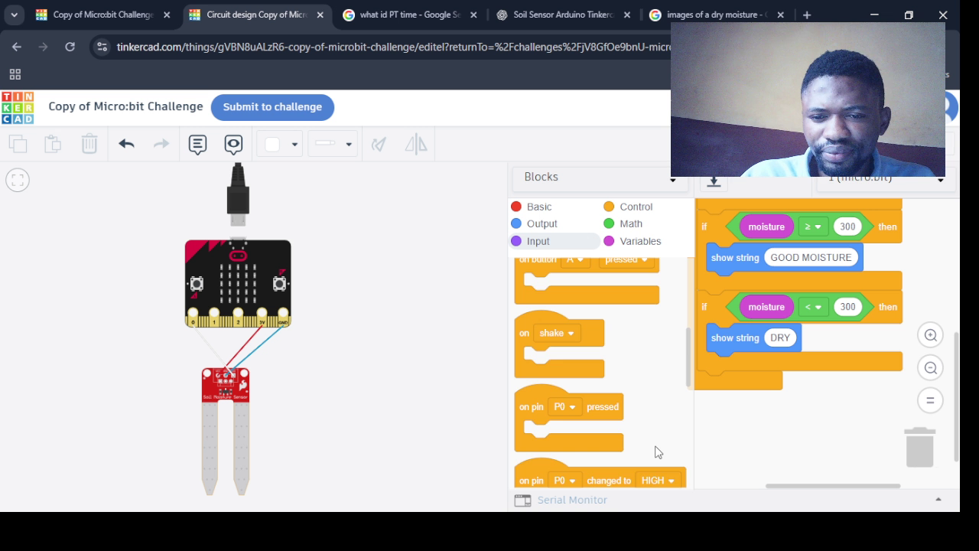
{"action": "scroll", "coordinate": [691, 331], "scroll_direction": "up", "scroll_amount": 3}
{"action": "scroll", "coordinate": [691, 330], "scroll_direction": "down", "scroll_amount": 5}
{"action": "scroll", "coordinate": [600, 375], "scroll_direction": "up", "scroll_amount": 2}
{"action": "scroll", "coordinate": [681, 344], "scroll_direction": "up", "scroll_amount": 5}
{"action": "scroll", "coordinate": [691, 350], "scroll_direction": "down", "scroll_amount": 3}
{"action": "scroll", "coordinate": [647, 317], "scroll_direction": "up", "scroll_amount": 10}
{"action": "scroll", "coordinate": [673, 368], "scroll_direction": "down", "scroll_amount": 3}
{"action": "scroll", "coordinate": [686, 262], "scroll_direction": "up", "scroll_amount": 3}
{"action": "left_click_drag", "start_coordinate": [686, 263], "coordinate": [691, 510]}
{"action": "scroll", "coordinate": [654, 371], "scroll_direction": "up", "scroll_amount": 5}
{"action": "scroll", "coordinate": [539, 375], "scroll_direction": "down", "scroll_amount": 2}
{"action": "left_click_drag", "start_coordinate": [539, 375], "coordinate": [783, 371]}
Change the new DRY-branch message from Hello! to PUMP WATER and start the simulation
{"action": "left_click", "coordinate": [783, 368]}
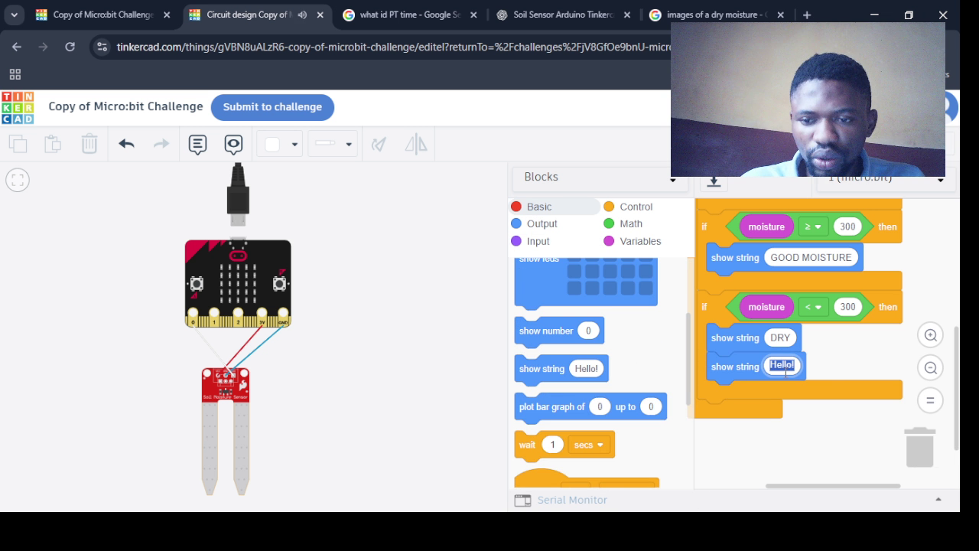
{"action": "left_click", "coordinate": [782, 365]}
{"action": "type", "text": "PUMP WATER"}
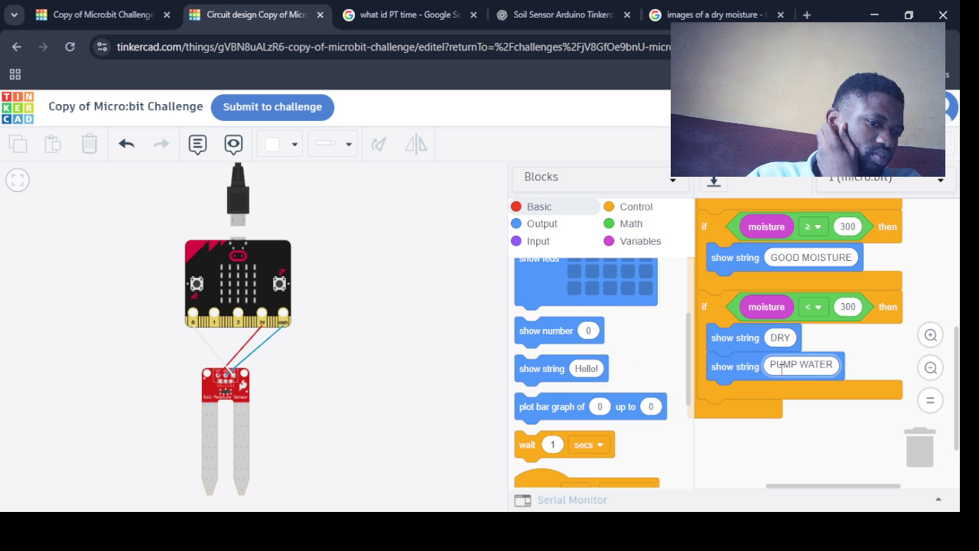
{"action": "left_click", "coordinate": [858, 337]}
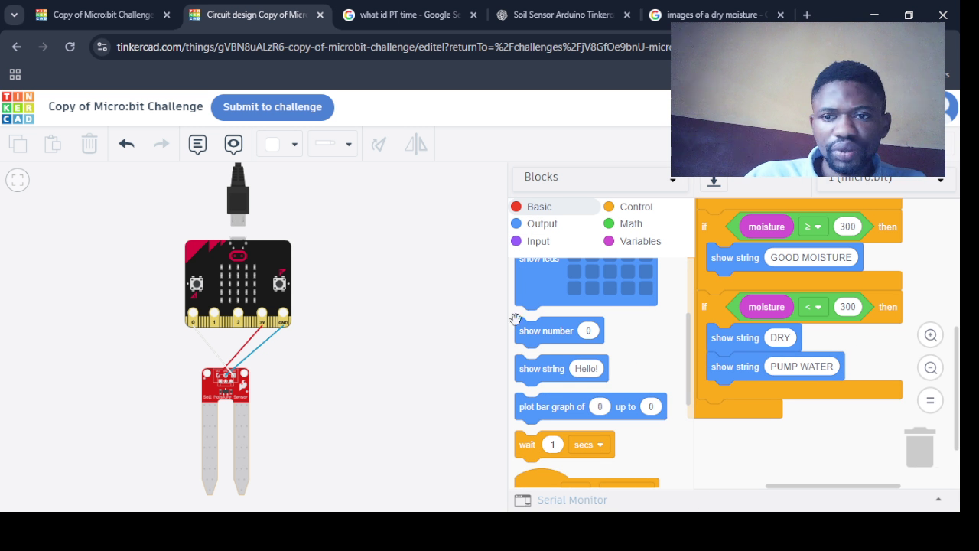
{"action": "left_click", "coordinate": [847, 144]}
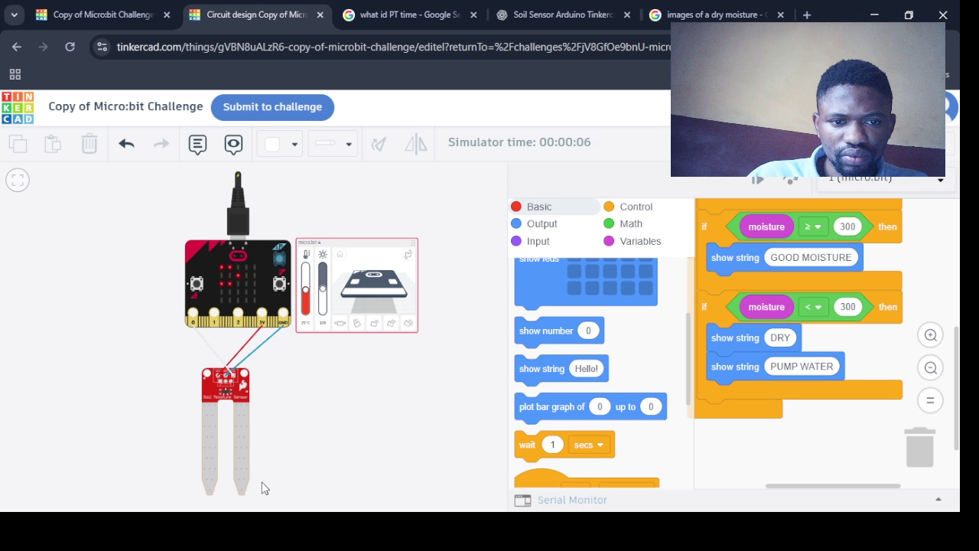
Drag the soil moisture sensor's slider to test different simulated moisture readings
{"action": "left_click", "coordinate": [225, 441]}
{"action": "left_click_drag", "start_coordinate": [213, 437], "coordinate": [223, 451]}
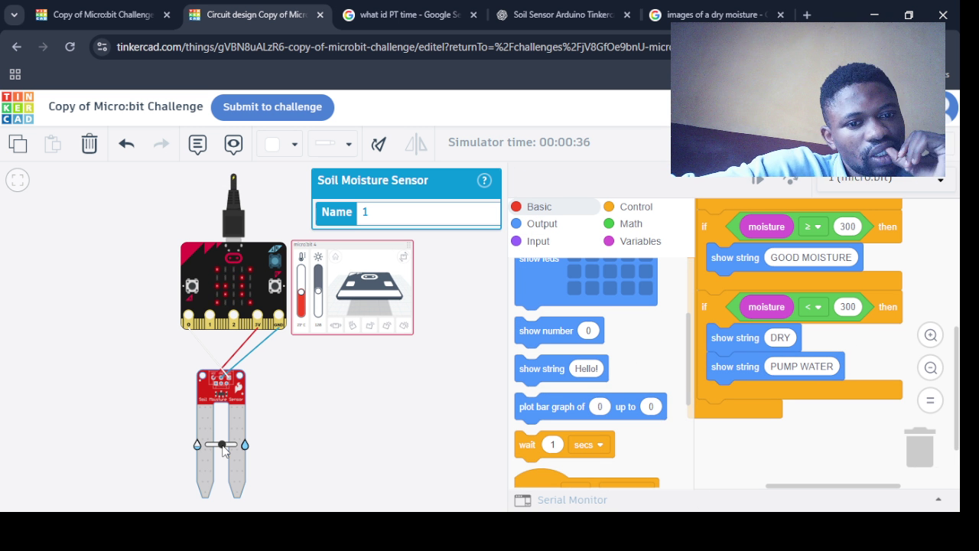
{"action": "left_click_drag", "start_coordinate": [223, 449], "coordinate": [227, 452]}
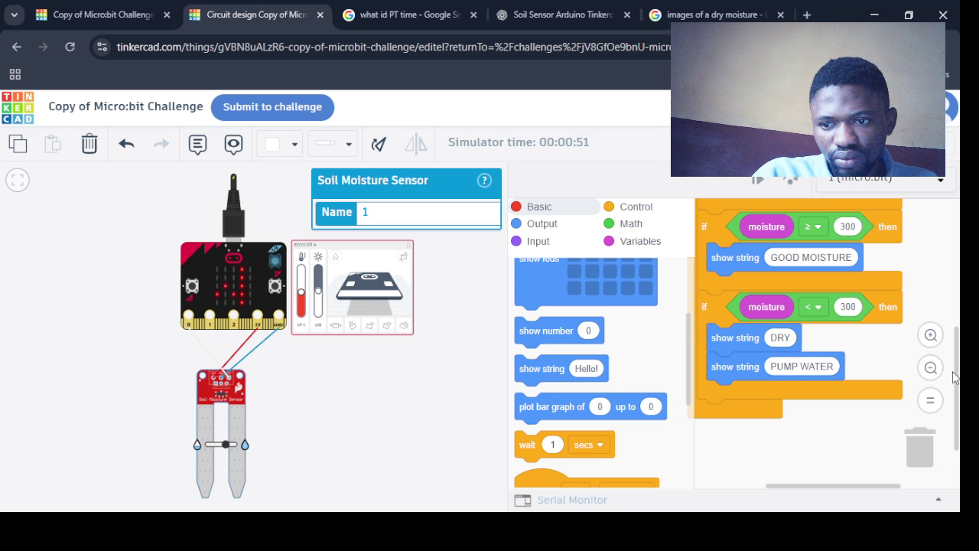
Stop the simulation and pull the moisture ≥ 300 condition out of its if block
{"action": "left_click_drag", "start_coordinate": [958, 375], "coordinate": [955, 335]}
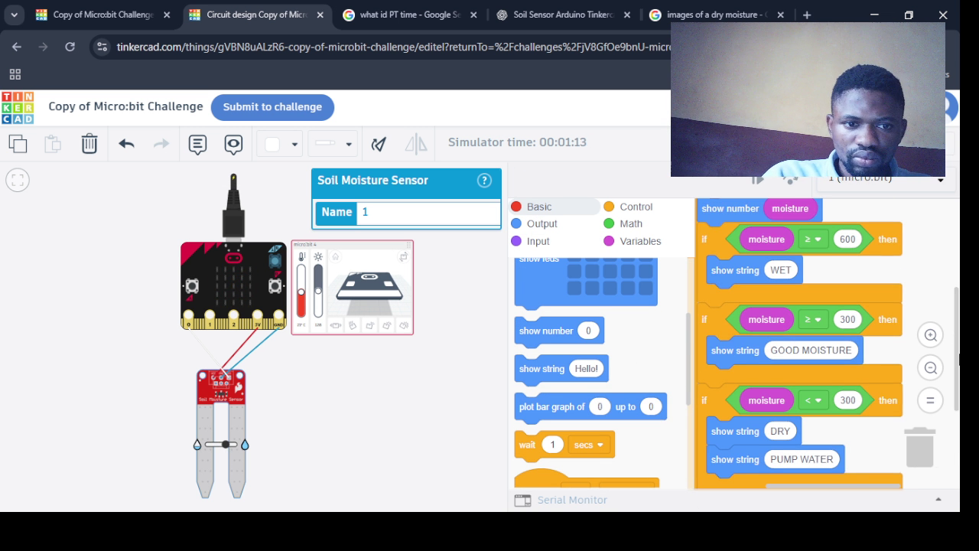
{"action": "left_click_drag", "start_coordinate": [904, 343], "coordinate": [878, 339]}
{"action": "left_click", "coordinate": [857, 142]}
{"action": "mouse_move", "coordinate": [775, 327]}
{"action": "left_mouse_down"}
{"action": "mouse_move", "coordinate": [806, 329]}
{"action": "mouse_move", "coordinate": [790, 302]}
{"action": "mouse_move", "coordinate": [781, 319]}
{"action": "left_mouse_up"}
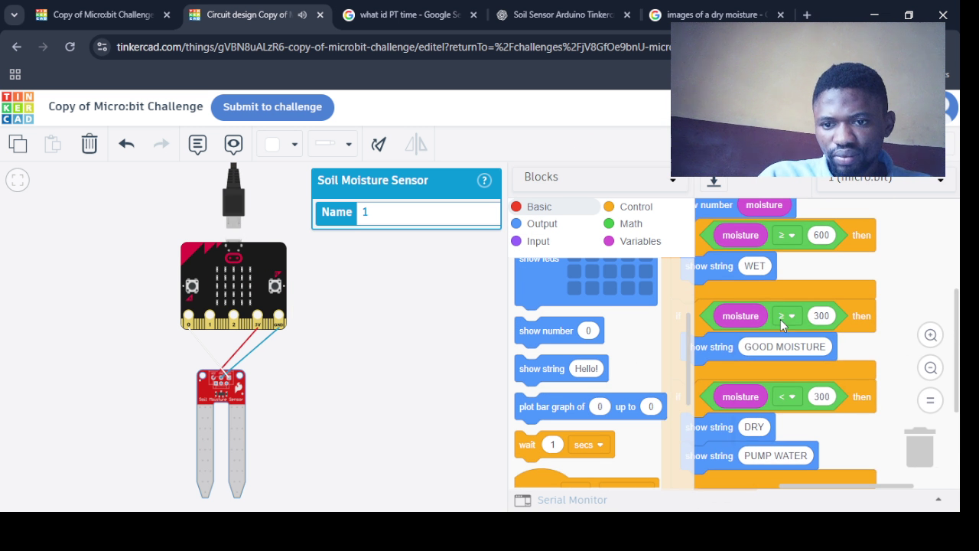
Undo twice to remove the extra if blocks, leaving only the moisture ≥ 600 WET check
{"action": "left_click", "coordinate": [782, 318]}
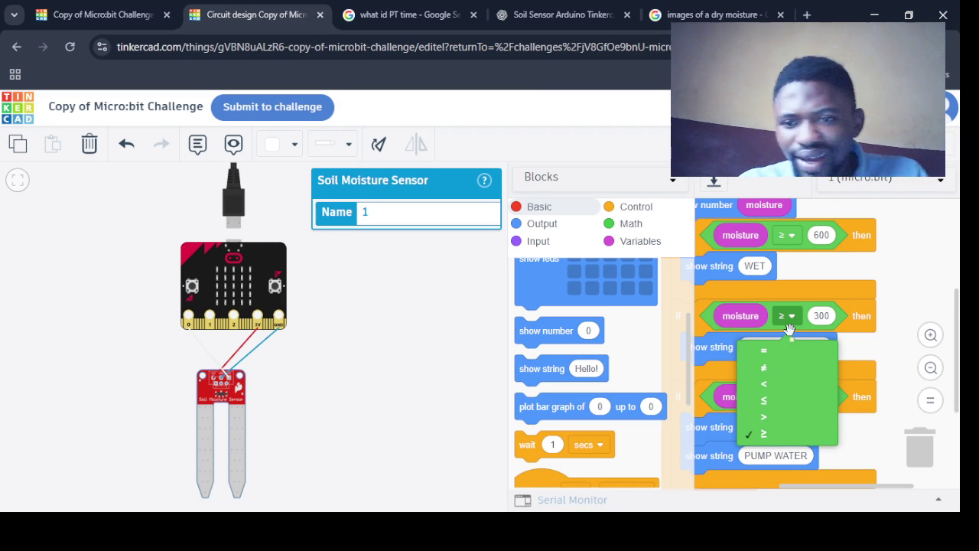
{"action": "key", "text": "ctrl+z"}
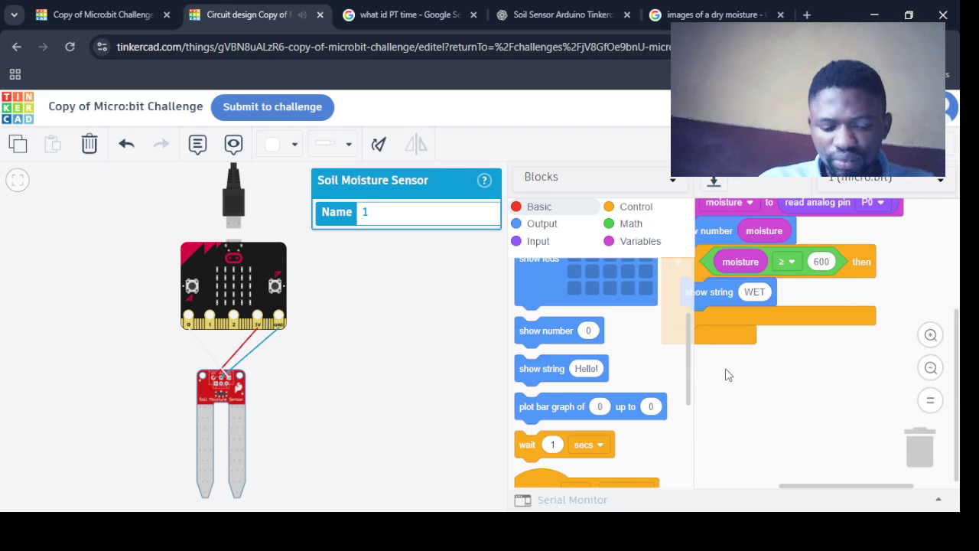
{"action": "key", "text": "ctrl+z"}
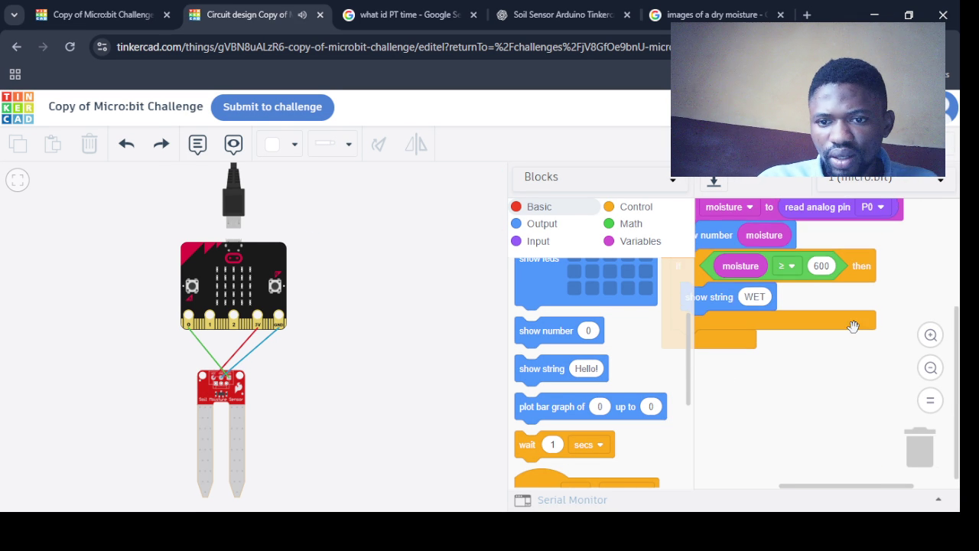
{"action": "left_click_drag", "start_coordinate": [790, 484], "coordinate": [736, 482]}
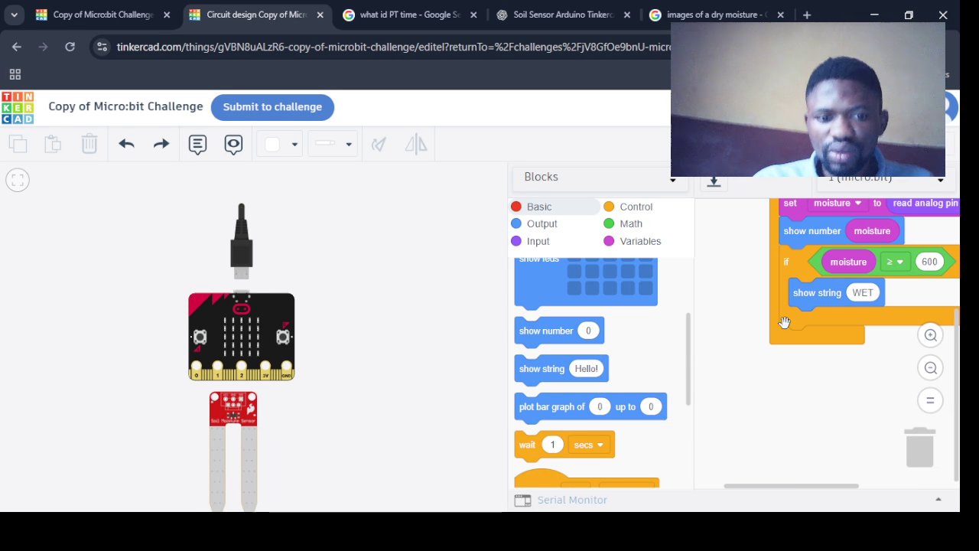
{"action": "left_click_drag", "start_coordinate": [761, 485], "coordinate": [798, 485]}
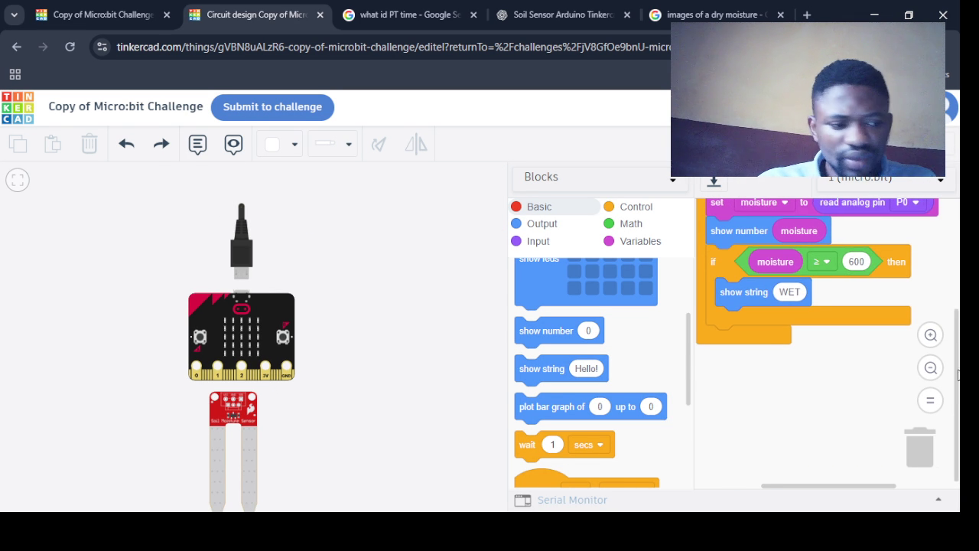
{"action": "left_click_drag", "start_coordinate": [957, 360], "coordinate": [957, 329]}
Duplicate the if block and nest the copy inside the first if, below WET
{"action": "right_click", "coordinate": [730, 311]}
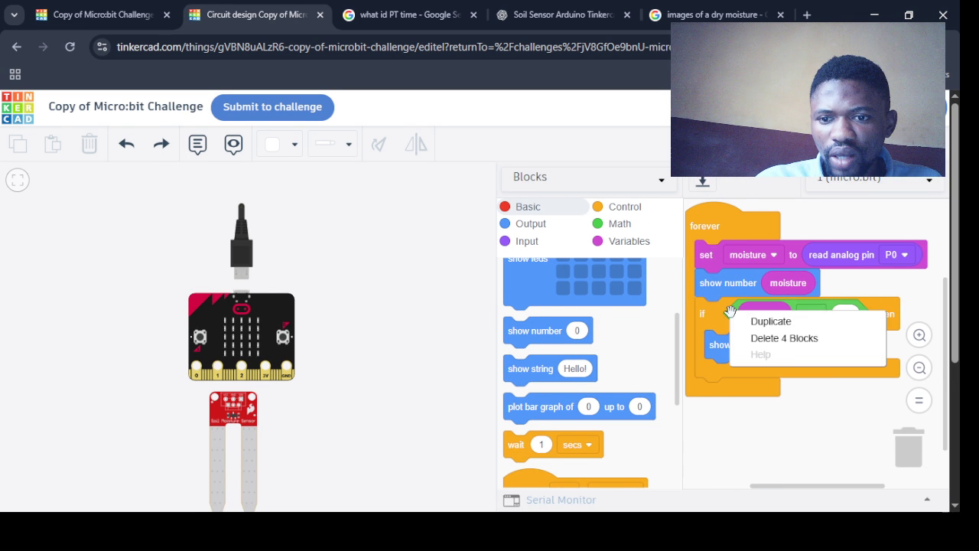
{"action": "left_click", "coordinate": [771, 322]}
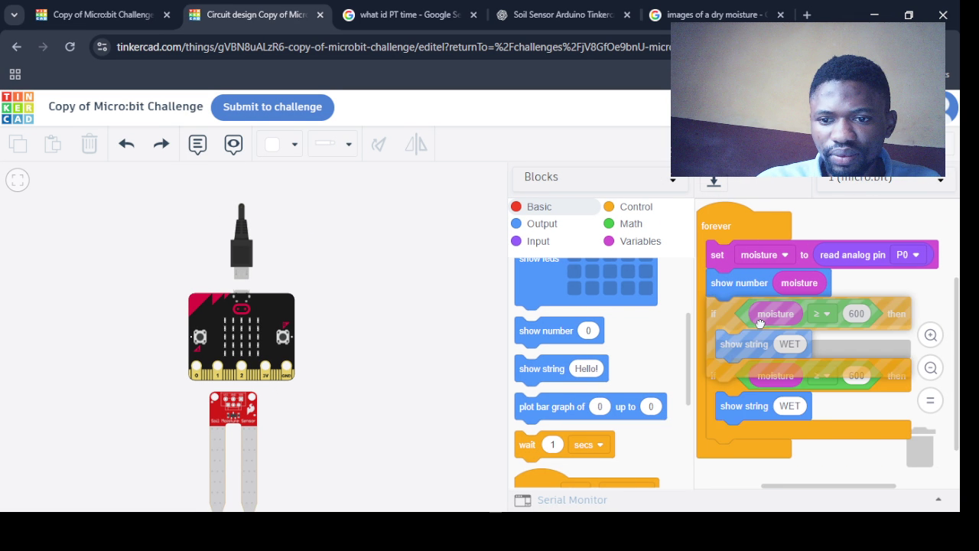
{"action": "left_click", "coordinate": [711, 368]}
{"action": "scroll", "coordinate": [689, 411], "scroll_direction": "down", "scroll_amount": 3}
{"action": "scroll", "coordinate": [688, 411], "scroll_direction": "up", "scroll_amount": 1}
Place a Math 'and' block as the inner if's condition
{"action": "left_click", "coordinate": [620, 231]}
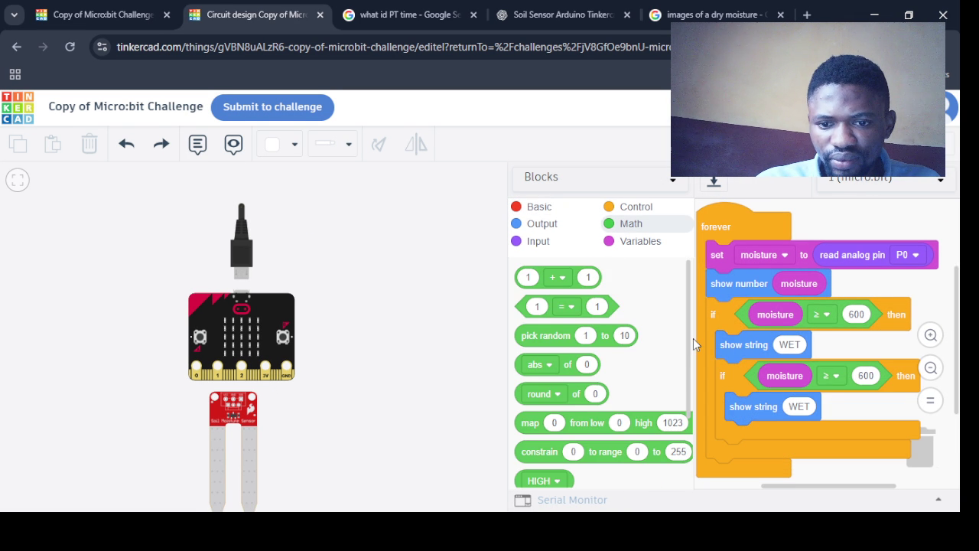
{"action": "scroll", "coordinate": [693, 382], "scroll_direction": "down", "scroll_amount": 2}
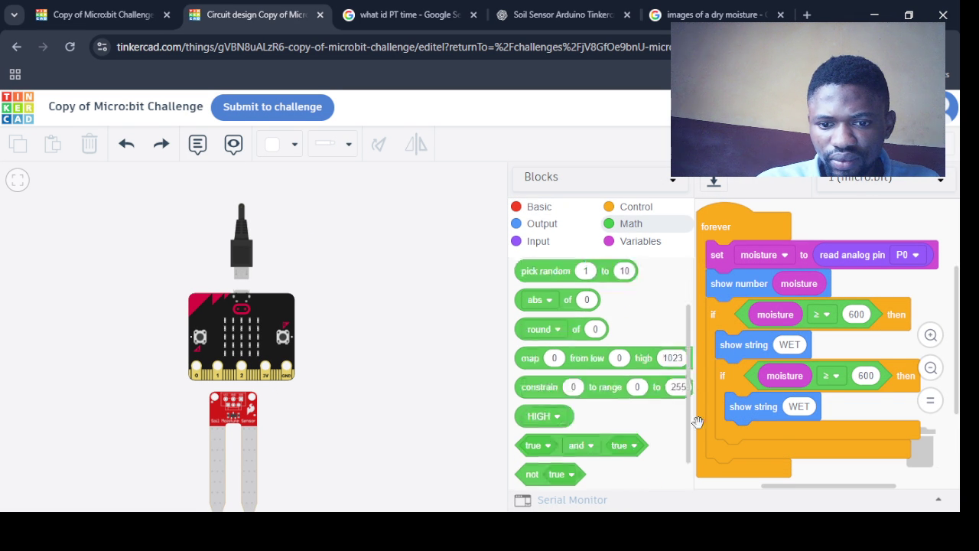
{"action": "scroll", "coordinate": [569, 415], "scroll_direction": "down", "scroll_amount": 1}
{"action": "left_click_drag", "start_coordinate": [569, 416], "coordinate": [796, 368]}
{"action": "mouse_move", "coordinate": [788, 379]}
{"action": "left_mouse_down"}
{"action": "mouse_move", "coordinate": [811, 425]}
{"action": "mouse_move", "coordinate": [758, 444]}
{"action": "mouse_move", "coordinate": [797, 445]}
{"action": "mouse_move", "coordinate": [804, 398]}
{"action": "left_mouse_up"}
{"action": "scroll", "coordinate": [683, 314], "scroll_direction": "up", "scroll_amount": 2}
{"action": "scroll", "coordinate": [666, 290], "scroll_direction": "up", "scroll_amount": 1}
Put a 1 = 1 comparison into the 'and' condition of the inner if
{"action": "mouse_move", "coordinate": [542, 277]}
{"action": "left_mouse_down"}
{"action": "mouse_move", "coordinate": [752, 361]}
{"action": "mouse_move", "coordinate": [841, 408]}
{"action": "mouse_move", "coordinate": [780, 417]}
{"action": "mouse_move", "coordinate": [689, 359]}
{"action": "left_mouse_up"}
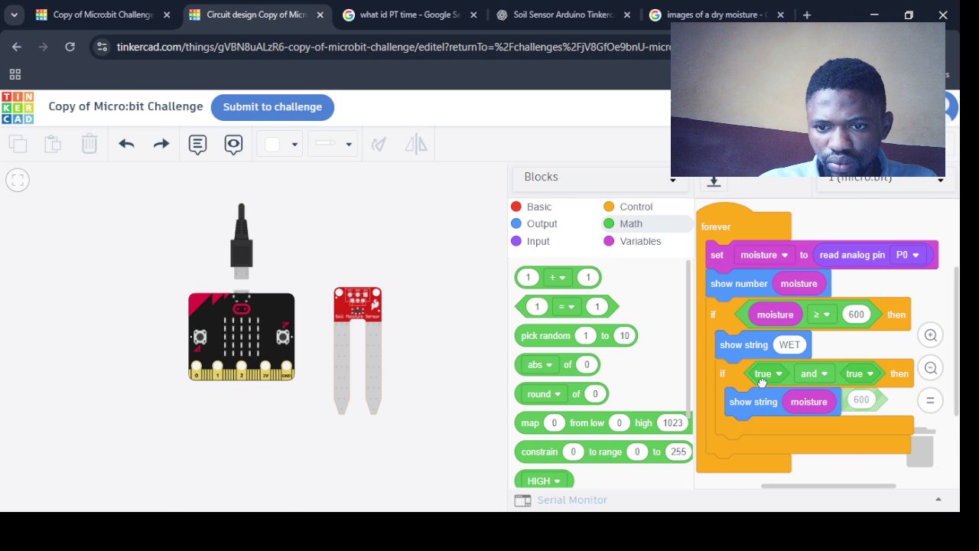
{"action": "scroll", "coordinate": [691, 360], "scroll_direction": "down", "scroll_amount": 2}
{"action": "scroll", "coordinate": [692, 356], "scroll_direction": "down", "scroll_amount": 3}
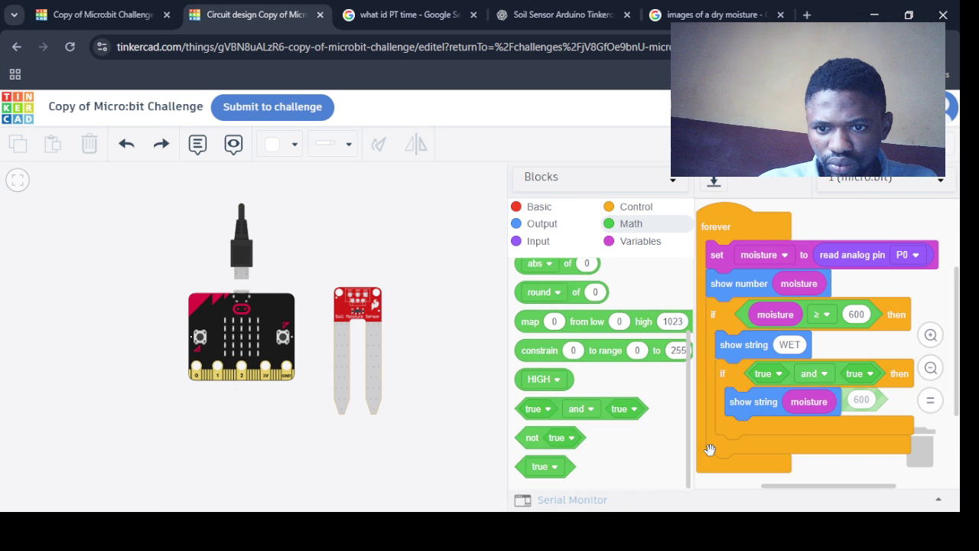
{"action": "scroll", "coordinate": [554, 274], "scroll_direction": "up", "scroll_amount": 4}
{"action": "mouse_move", "coordinate": [555, 308]}
{"action": "left_mouse_down"}
{"action": "mouse_move", "coordinate": [785, 383]}
{"action": "mouse_move", "coordinate": [752, 397]}
{"action": "mouse_move", "coordinate": [720, 454]}
{"action": "left_mouse_up"}
{"action": "left_click_drag", "start_coordinate": [894, 405], "coordinate": [854, 374]}
{"action": "left_click_drag", "start_coordinate": [724, 434], "coordinate": [856, 434]}
{"action": "mouse_move", "coordinate": [755, 485]}
{"action": "left_mouse_down"}
{"action": "mouse_move", "coordinate": [824, 488]}
{"action": "mouse_move", "coordinate": [762, 385]}
{"action": "mouse_move", "coordinate": [739, 376]}
{"action": "mouse_move", "coordinate": [817, 385]}
{"action": "mouse_move", "coordinate": [824, 413]}
{"action": "mouse_move", "coordinate": [785, 375]}
{"action": "mouse_move", "coordinate": [750, 374]}
{"action": "mouse_move", "coordinate": [779, 395]}
{"action": "left_mouse_up"}
{"action": "mouse_move", "coordinate": [796, 486]}
{"action": "left_mouse_down"}
{"action": "mouse_move", "coordinate": [828, 486]}
{"action": "mouse_move", "coordinate": [736, 486]}
{"action": "left_mouse_up"}
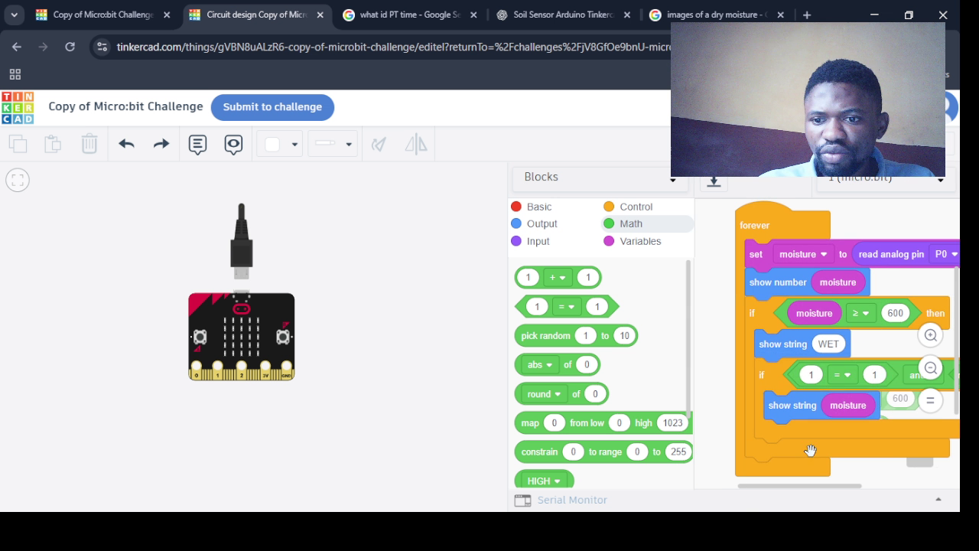
Make the first comparison read moisture ≥ 300
{"action": "right_click", "coordinate": [841, 407]}
{"action": "right_click", "coordinate": [842, 406]}
{"action": "left_click_drag", "start_coordinate": [842, 405], "coordinate": [818, 377]}
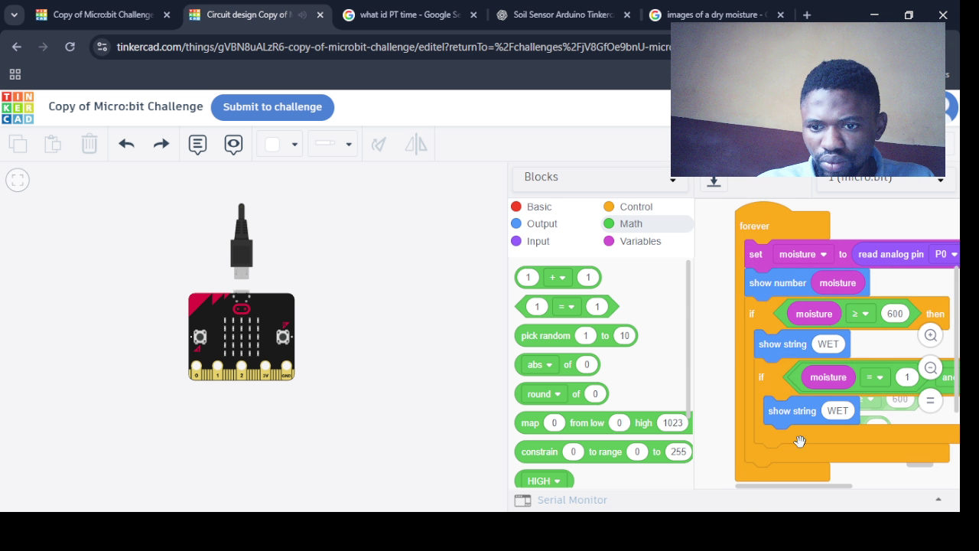
{"action": "left_click_drag", "start_coordinate": [777, 490], "coordinate": [808, 490]}
{"action": "left_click", "coordinate": [887, 377]}
{"action": "left_click", "coordinate": [804, 377]}
{"action": "left_click", "coordinate": [782, 338]}
{"action": "left_click", "coordinate": [838, 377]}
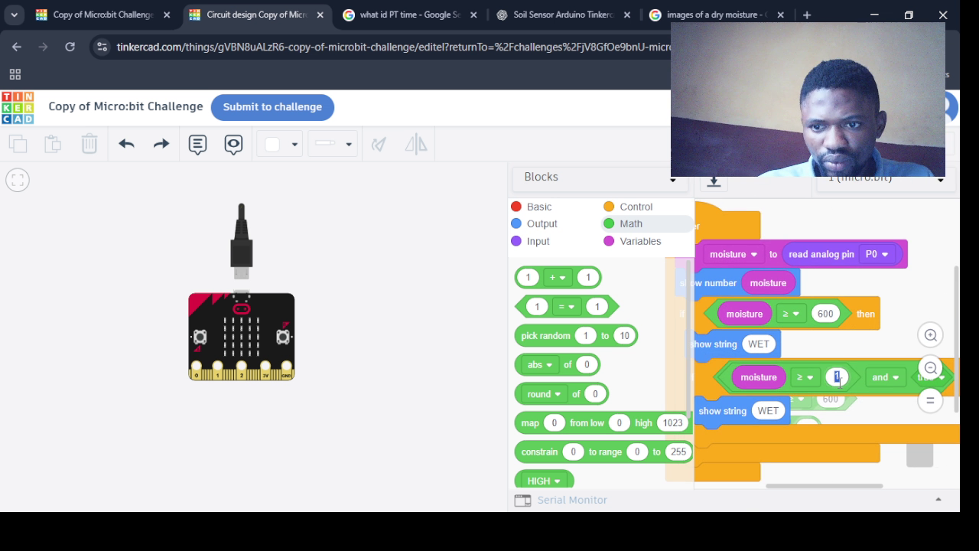
{"action": "type", "text": "300"}
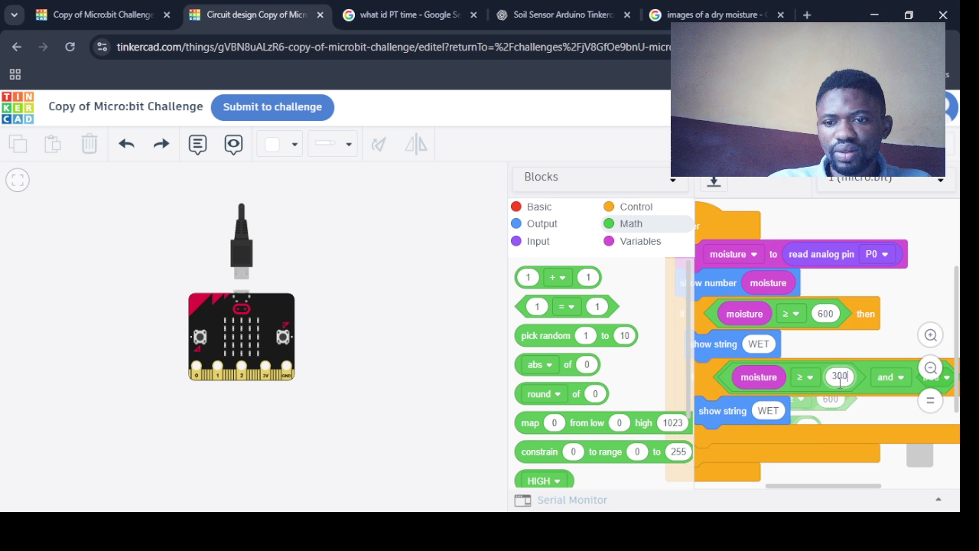
{"action": "left_click", "coordinate": [819, 456]}
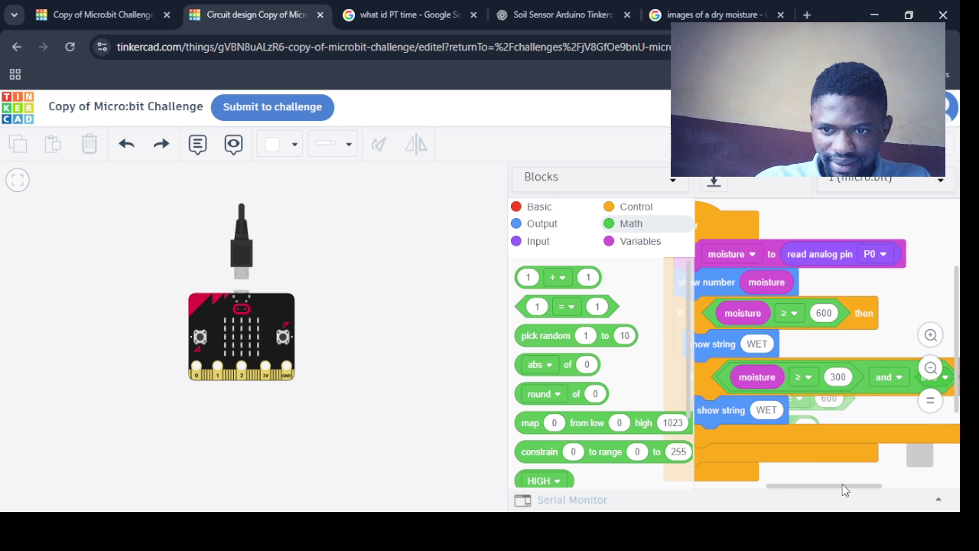
{"action": "left_click_drag", "start_coordinate": [790, 485], "coordinate": [815, 485]}
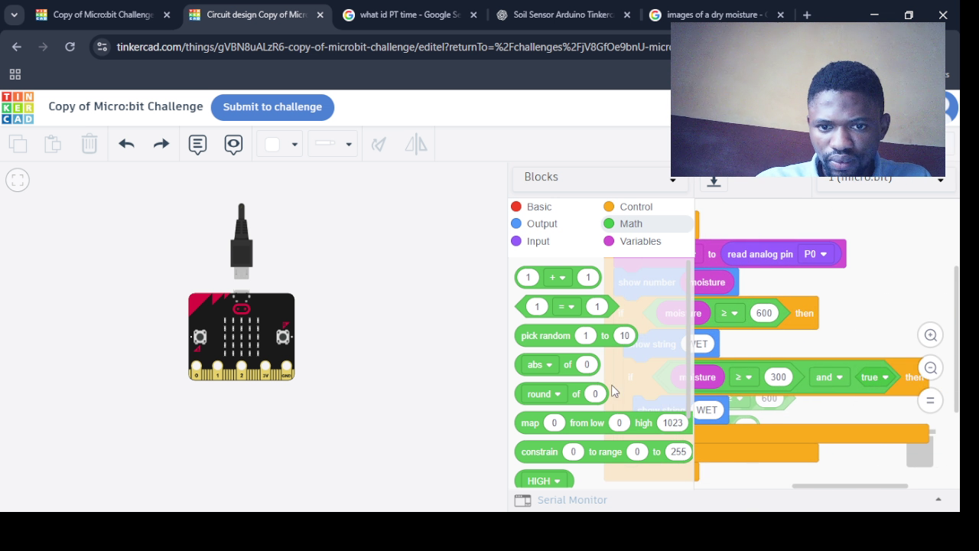
Add a second comparison to the 'and' reading moisture ≤ 600
{"action": "left_click_drag", "start_coordinate": [550, 307], "coordinate": [886, 377]}
{"action": "left_click", "coordinate": [639, 241]}
{"action": "left_click_drag", "start_coordinate": [537, 304], "coordinate": [865, 370]}
{"action": "left_click_drag", "start_coordinate": [830, 485], "coordinate": [873, 485]}
{"action": "left_click", "coordinate": [828, 378]}
{"action": "left_click", "coordinate": [804, 307]}
{"action": "left_click", "coordinate": [859, 378]}
{"action": "type", "text": "600"}
{"action": "left_click_drag", "start_coordinate": [863, 488], "coordinate": [787, 496]}
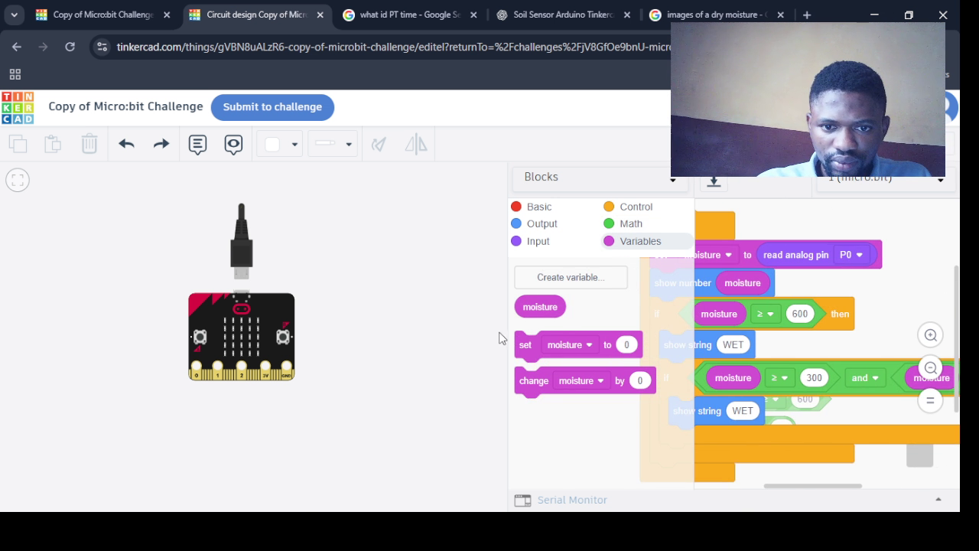
Widen the code area and rearrange the stack to clear a stray block
{"action": "left_click_drag", "start_coordinate": [504, 336], "coordinate": [283, 360]}
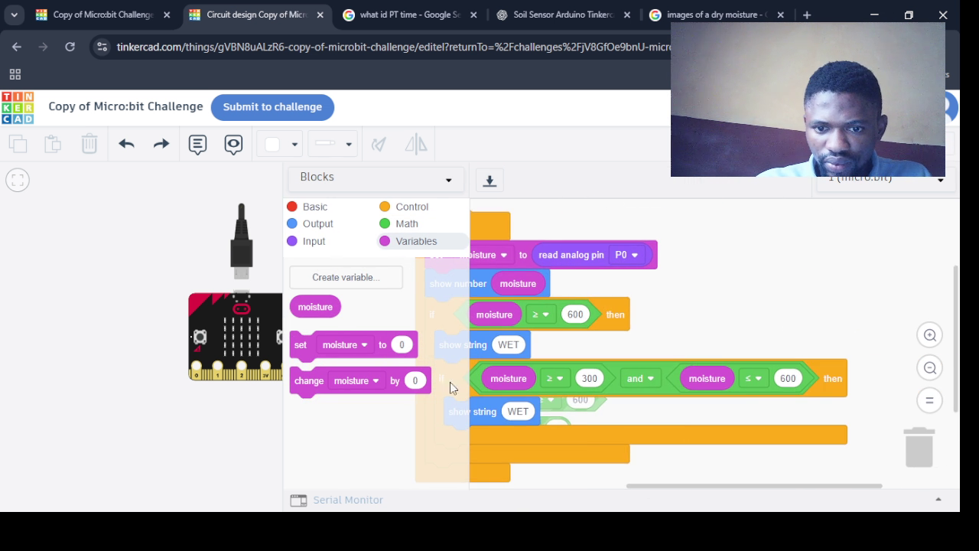
{"action": "left_click_drag", "start_coordinate": [640, 486], "coordinate": [561, 486]}
{"action": "left_click_drag", "start_coordinate": [658, 232], "coordinate": [742, 227]}
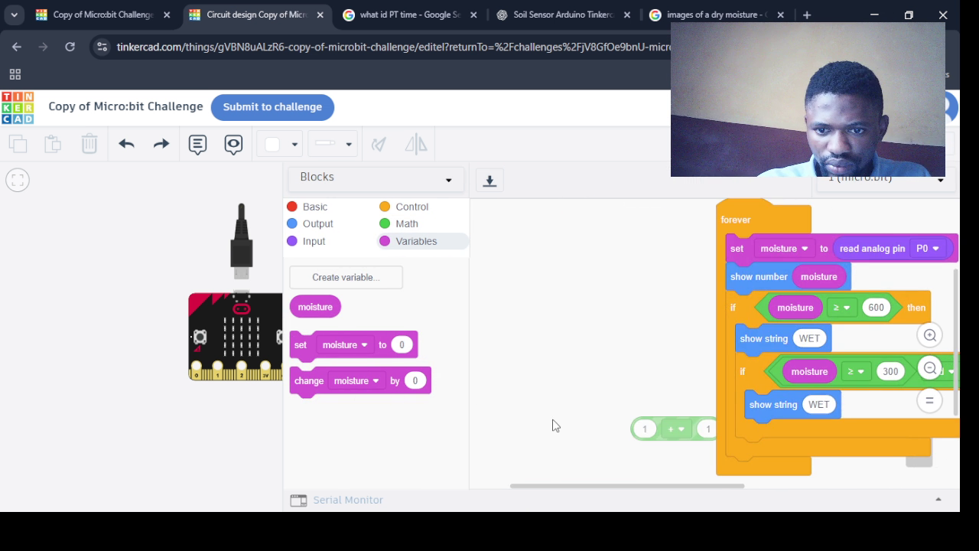
{"action": "left_click_drag", "start_coordinate": [647, 429], "coordinate": [398, 321]}
{"action": "mouse_move", "coordinate": [758, 218]}
{"action": "left_mouse_down"}
{"action": "mouse_move", "coordinate": [494, 199]}
{"action": "mouse_move", "coordinate": [490, 189]}
{"action": "left_mouse_up"}
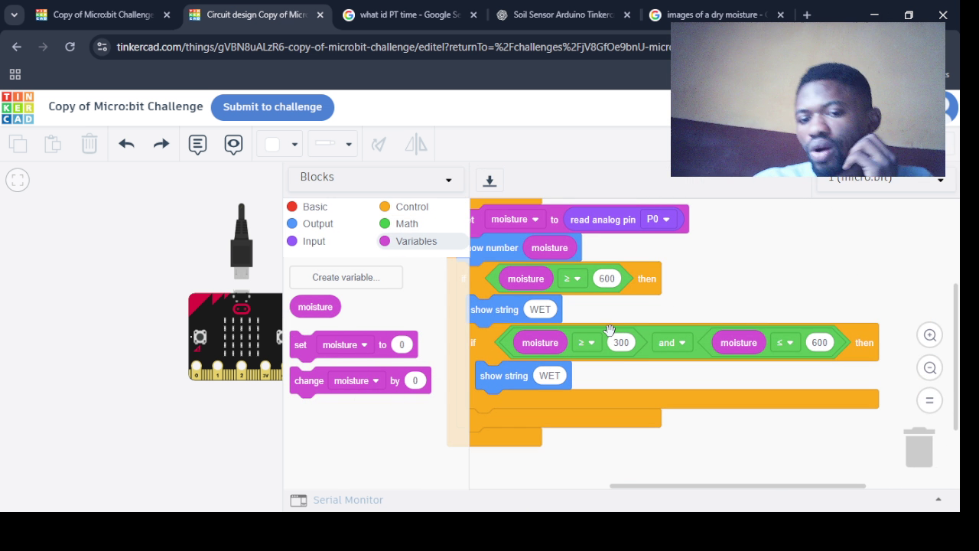
Replace the inner WET message with GOOD MOISTURE, correcting the typos
{"action": "left_click", "coordinate": [549, 375]}
{"action": "type", "text": "gOOD MOSTURE"}
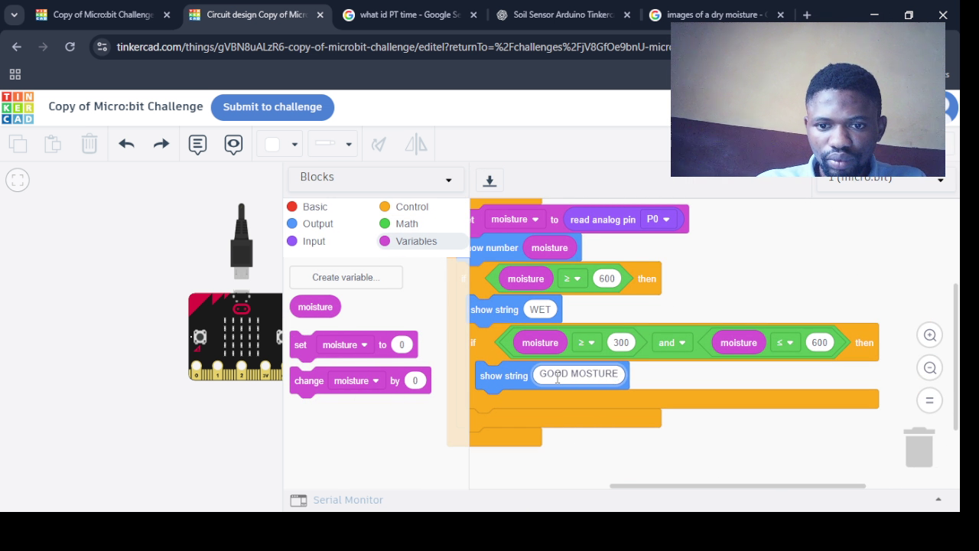
{"action": "key", "text": "BackSpace"}
{"action": "key", "text": "BackSpace"}
{"action": "key", "text": "BackSpace"}
{"action": "type", "text": "ISTUTRE"}
{"action": "key", "text": "BackSpace"}
{"action": "key", "text": "BackSpace"}
{"action": "key", "text": "BackSpace"}
{"action": "type", "text": "RE"}
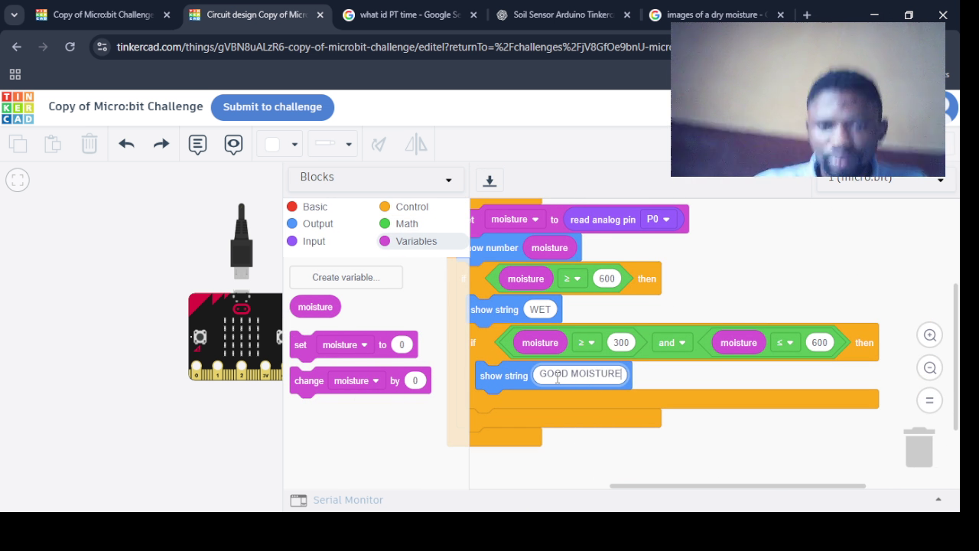
{"action": "left_click_drag", "start_coordinate": [539, 464], "coordinate": [551, 466]}
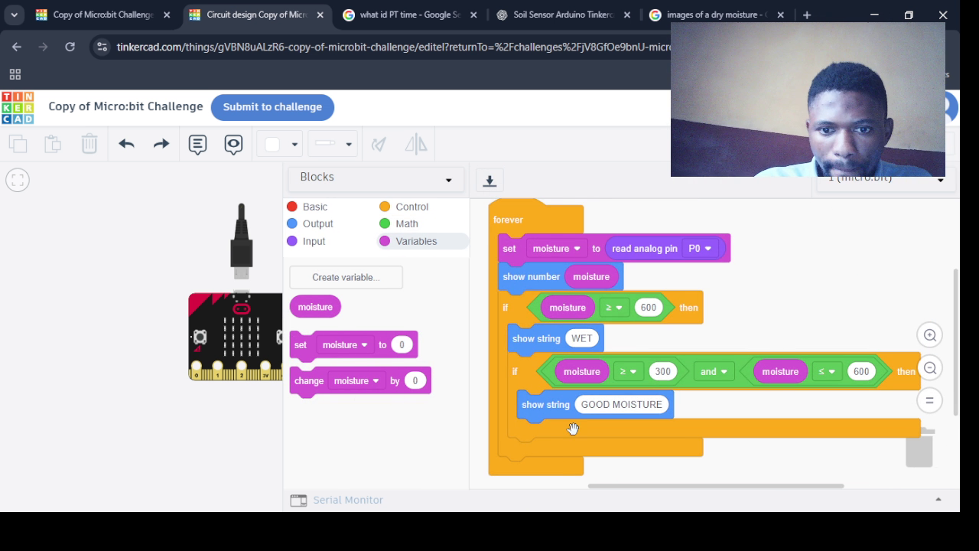
{"action": "right_click", "coordinate": [522, 319]}
{"action": "left_click", "coordinate": [566, 341]}
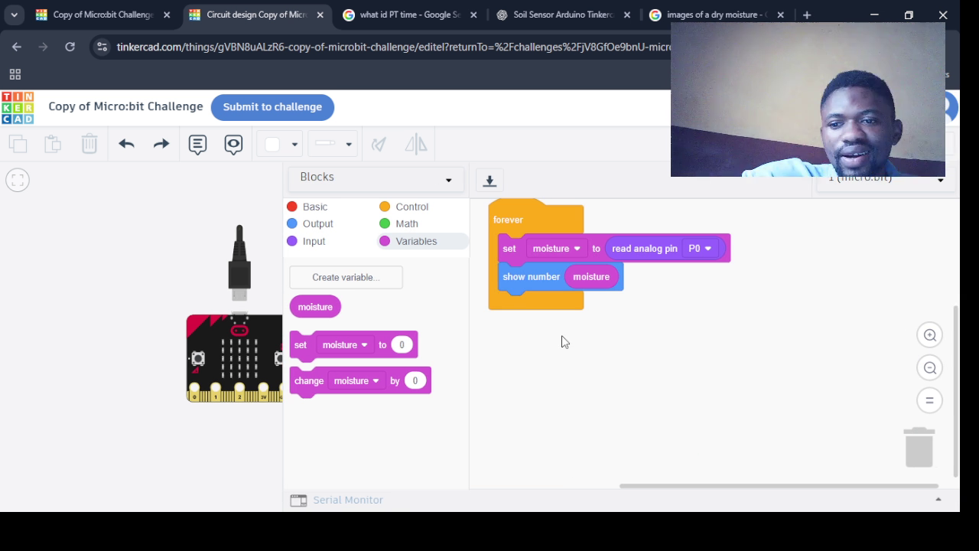
{"action": "left_click", "coordinate": [315, 242]}
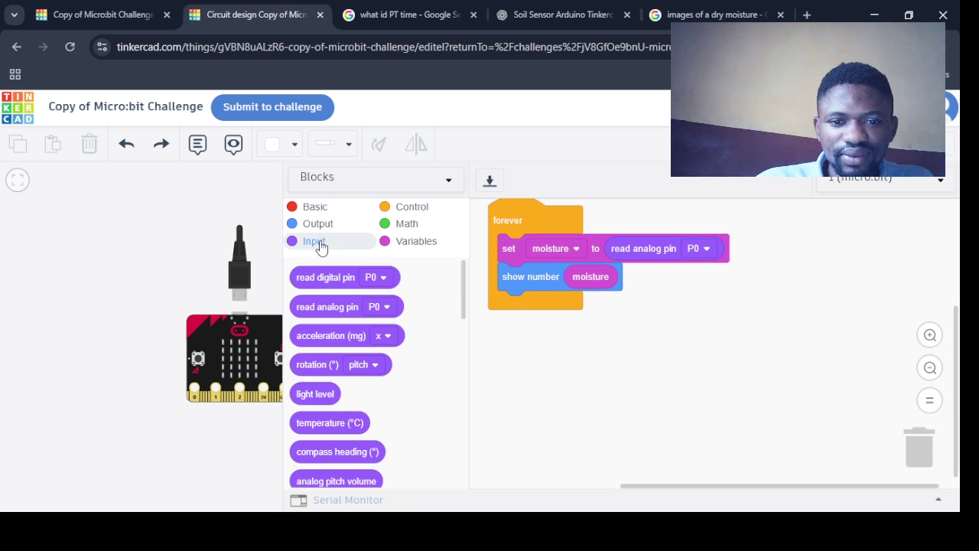
{"action": "scroll", "coordinate": [452, 306], "scroll_direction": "down", "scroll_amount": 2}
{"action": "scroll", "coordinate": [463, 315], "scroll_direction": "down", "scroll_amount": 1}
{"action": "scroll", "coordinate": [463, 329], "scroll_direction": "down", "scroll_amount": 1}
{"action": "scroll", "coordinate": [466, 348], "scroll_direction": "down", "scroll_amount": 1}
{"action": "mouse_move", "coordinate": [465, 357]}
{"action": "left_mouse_down"}
{"action": "mouse_move", "coordinate": [461, 430]}
{"action": "mouse_move", "coordinate": [458, 344]}
{"action": "left_mouse_up"}
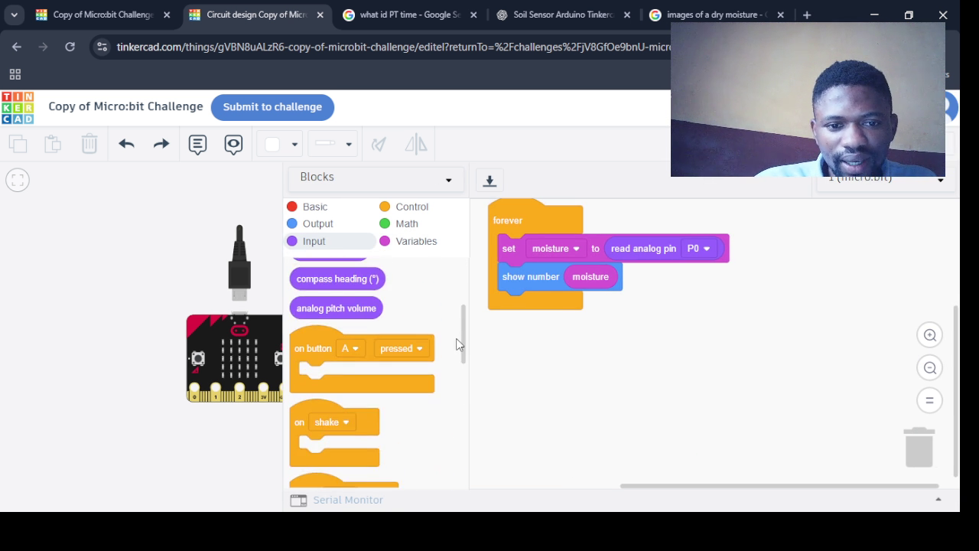
{"action": "scroll", "coordinate": [457, 344], "scroll_direction": "down", "scroll_amount": 3}
{"action": "left_click", "coordinate": [411, 206]}
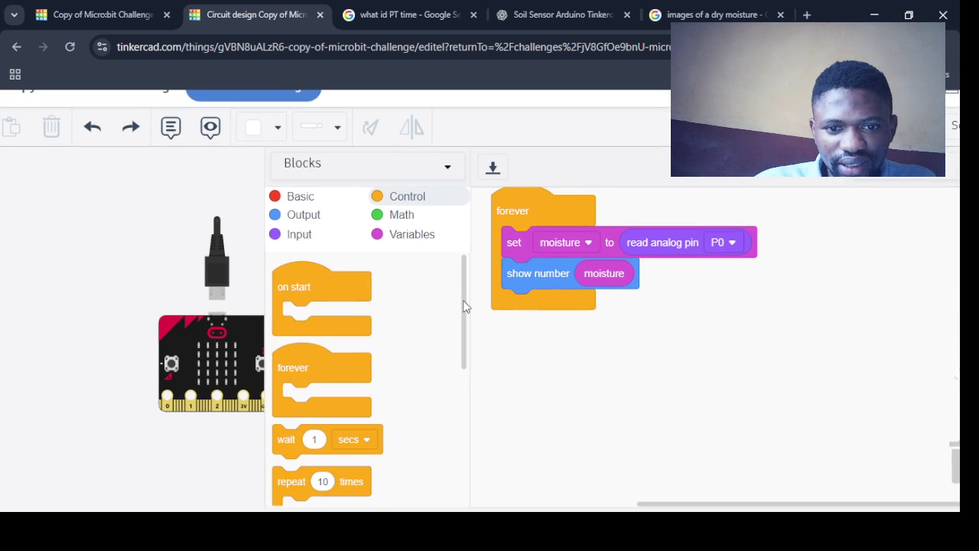
{"action": "left_click_drag", "start_coordinate": [465, 306], "coordinate": [465, 398]}
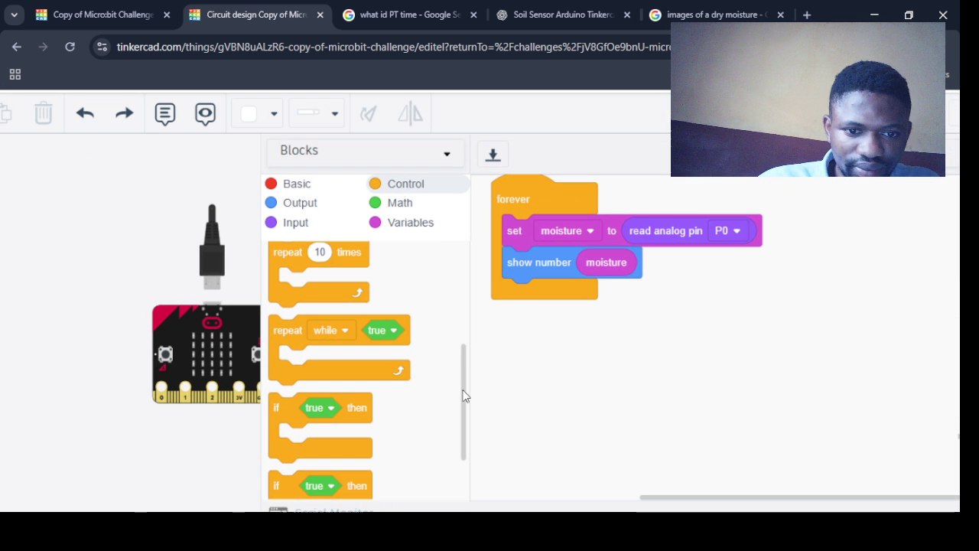
{"action": "mouse_move", "coordinate": [286, 408]}
{"action": "left_mouse_down"}
{"action": "mouse_move", "coordinate": [511, 298]}
{"action": "mouse_move", "coordinate": [567, 301]}
{"action": "left_mouse_up"}
{"action": "left_click", "coordinate": [567, 297]}
{"action": "scroll", "coordinate": [426, 362], "scroll_direction": "down", "scroll_amount": 2}
{"action": "left_click", "coordinate": [297, 222]}
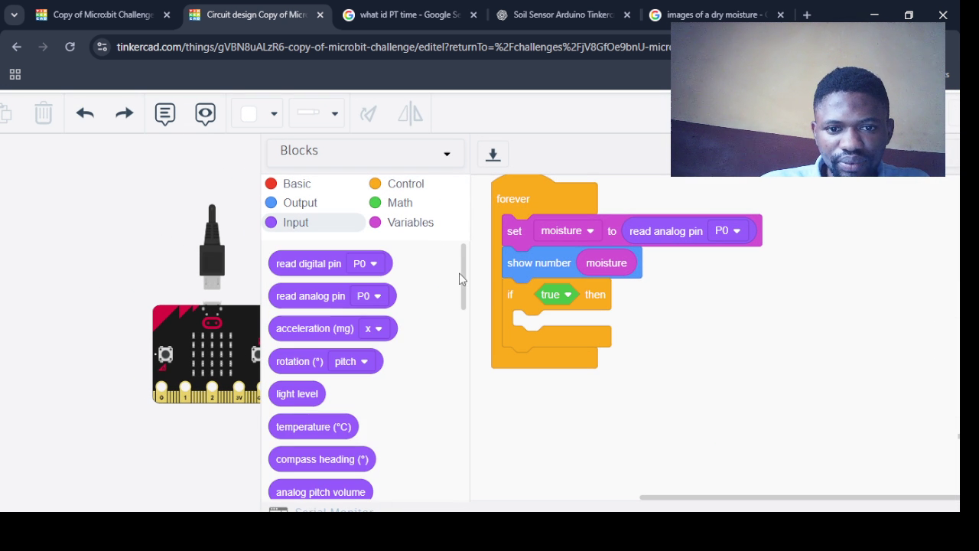
{"action": "left_click", "coordinate": [406, 183]}
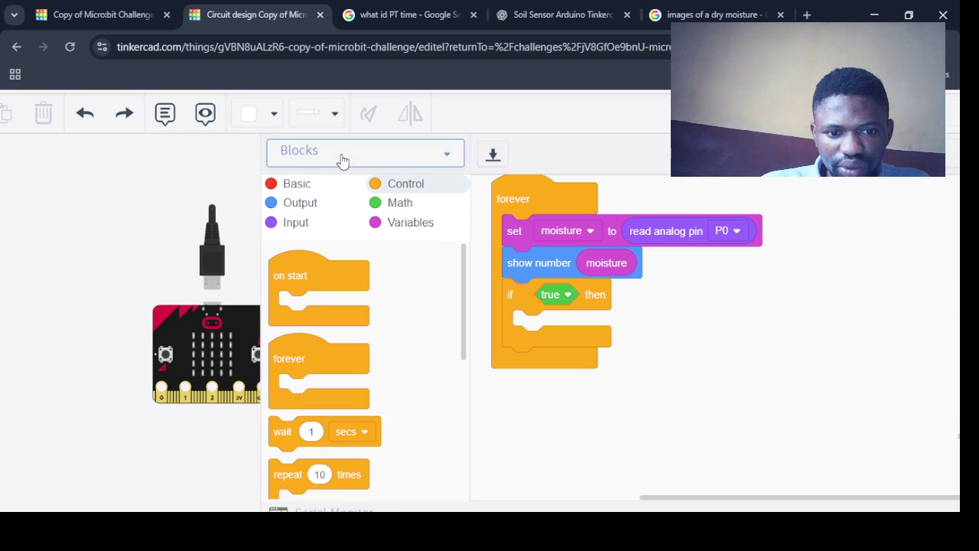
{"action": "left_click", "coordinate": [294, 222]}
{"action": "scroll", "coordinate": [468, 326], "scroll_direction": "down", "scroll_amount": 5}
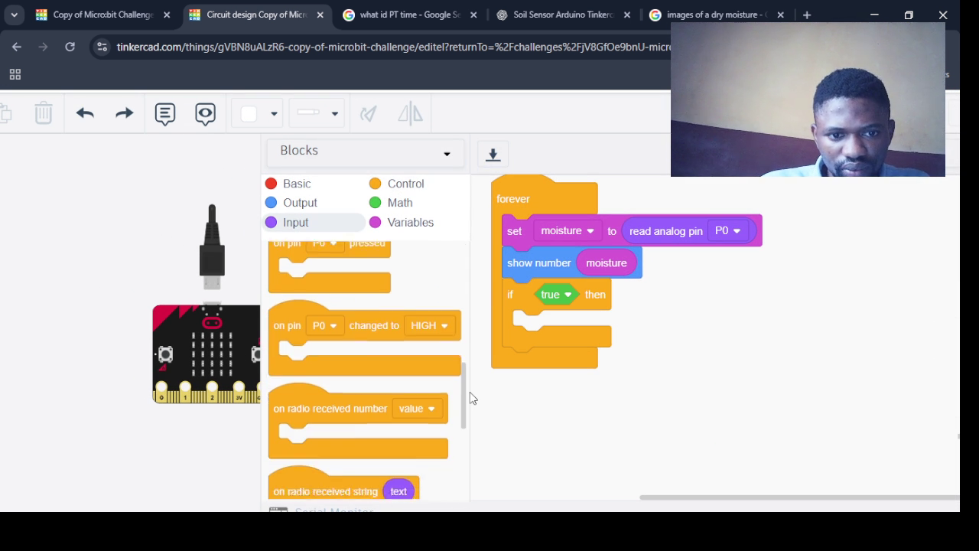
{"action": "scroll", "coordinate": [470, 391], "scroll_direction": "up", "scroll_amount": 5}
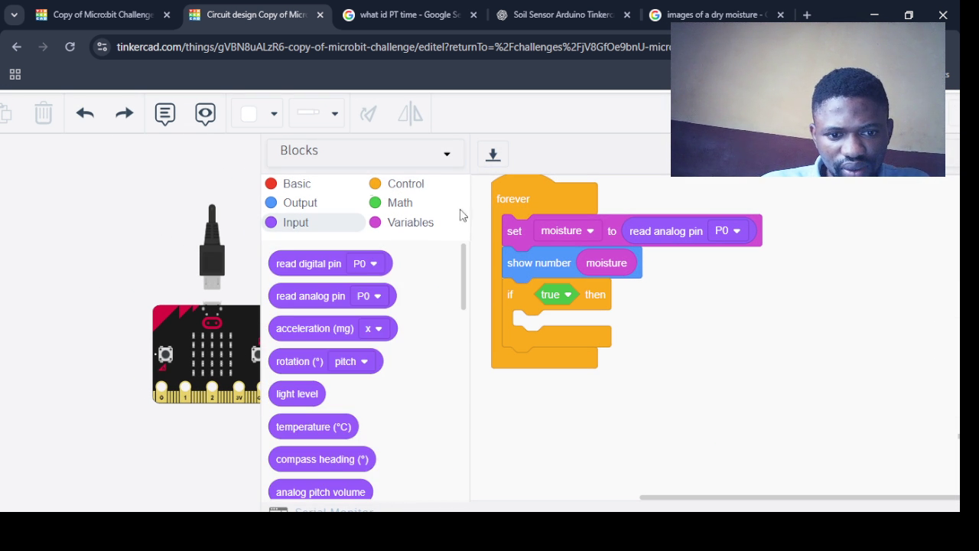
{"action": "left_click", "coordinate": [315, 191]}
{"action": "left_click", "coordinate": [399, 202]}
Set the if condition to moisture ≥ 600
{"action": "mouse_move", "coordinate": [342, 291]}
{"action": "left_mouse_down"}
{"action": "mouse_move", "coordinate": [376, 301]}
{"action": "mouse_move", "coordinate": [583, 298]}
{"action": "left_mouse_up"}
{"action": "left_click", "coordinate": [621, 294]}
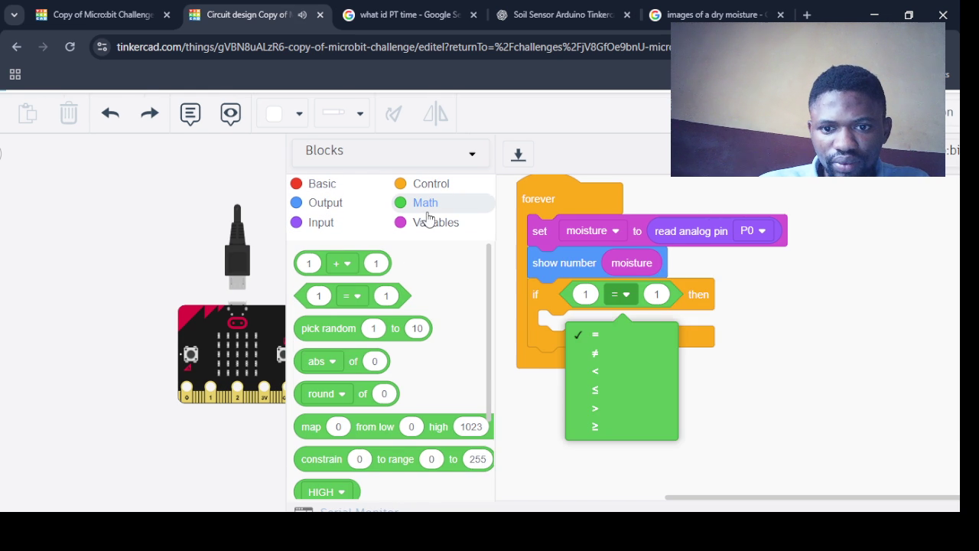
{"action": "left_click", "coordinate": [428, 222]}
{"action": "mouse_move", "coordinate": [322, 296]}
{"action": "left_mouse_down"}
{"action": "mouse_move", "coordinate": [573, 309]}
{"action": "mouse_move", "coordinate": [597, 300]}
{"action": "left_mouse_up"}
{"action": "left_click", "coordinate": [663, 300]}
{"action": "left_click", "coordinate": [632, 430]}
{"action": "left_click", "coordinate": [693, 297]}
{"action": "type", "text": "6001"}
{"action": "key", "text": "BackSpace"}
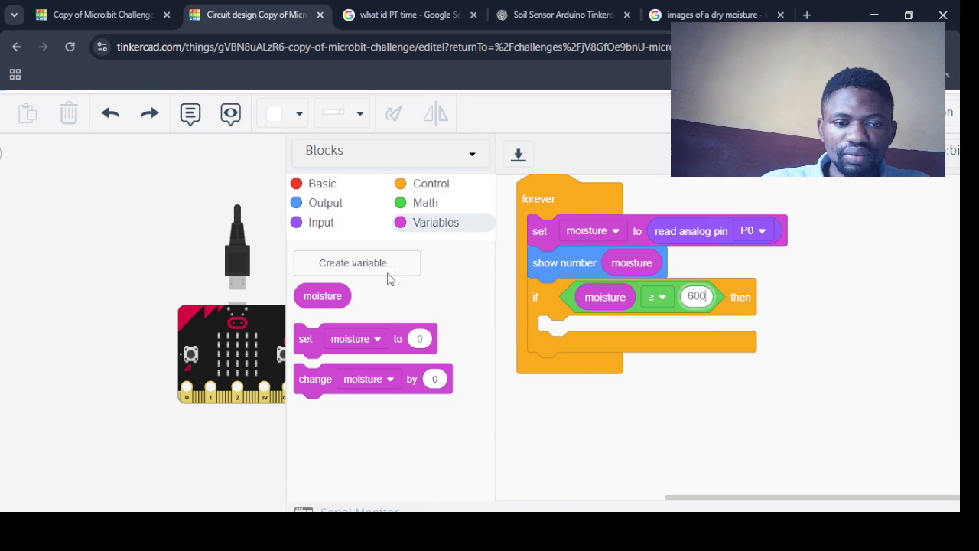
Add a show string WET block inside the if
{"action": "left_click", "coordinate": [320, 184]}
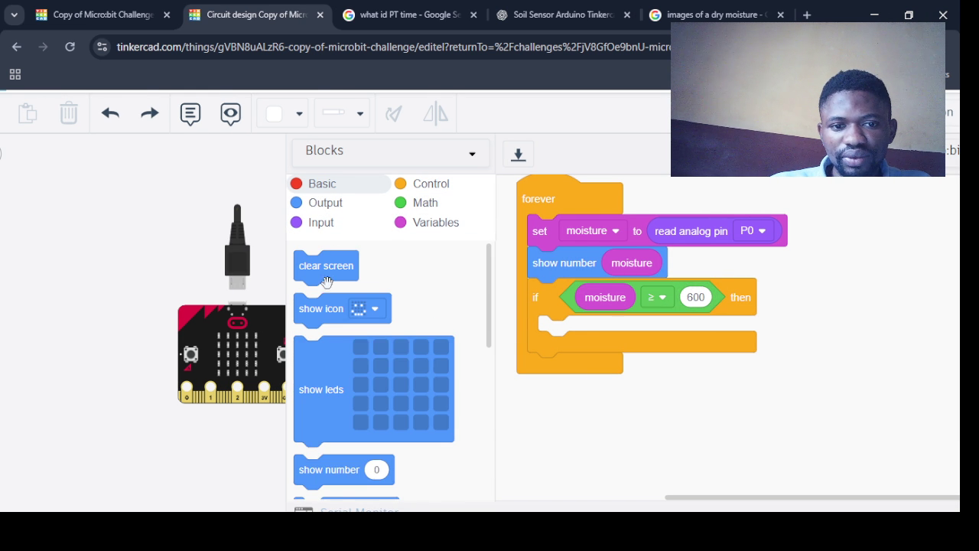
{"action": "scroll", "coordinate": [383, 345], "scroll_direction": "down", "scroll_amount": 3}
{"action": "mouse_move", "coordinate": [323, 325]}
{"action": "left_mouse_down"}
{"action": "mouse_move", "coordinate": [576, 331]}
{"action": "mouse_move", "coordinate": [569, 351]}
{"action": "left_mouse_up"}
{"action": "left_click", "coordinate": [623, 331]}
{"action": "type", "text": "WET"}
{"action": "key", "text": "Return"}
Duplicate the if and nest the copy inside it below WET
{"action": "right_click", "coordinate": [538, 307]}
{"action": "left_click", "coordinate": [585, 356]}
{"action": "left_click", "coordinate": [601, 358]}
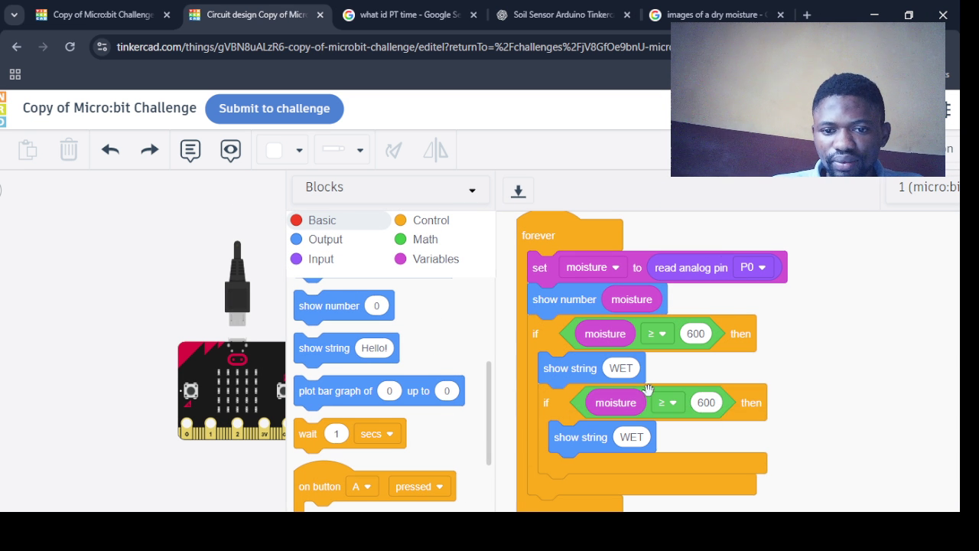
Give the nested if an 'and' condition whose first part is moisture ≥ 300
{"action": "left_click_drag", "start_coordinate": [595, 402], "coordinate": [792, 324]}
{"action": "left_click", "coordinate": [424, 238]}
{"action": "scroll", "coordinate": [483, 467], "scroll_direction": "down", "scroll_amount": 3}
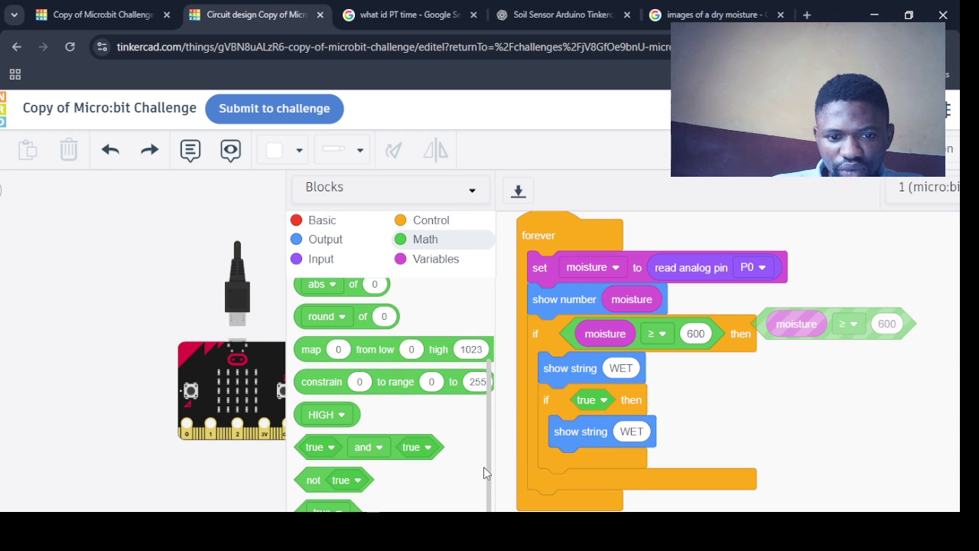
{"action": "left_click_drag", "start_coordinate": [334, 441], "coordinate": [608, 400]}
{"action": "mouse_move", "coordinate": [792, 335]}
{"action": "left_mouse_down"}
{"action": "mouse_move", "coordinate": [599, 436]}
{"action": "mouse_move", "coordinate": [629, 427]}
{"action": "left_mouse_up"}
{"action": "left_click", "coordinate": [710, 405]}
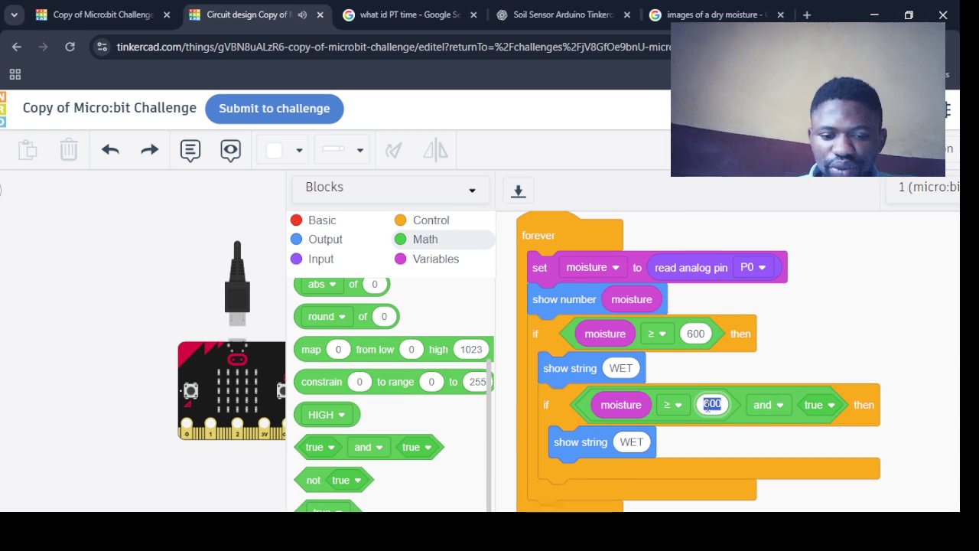
{"action": "type", "text": "300"}
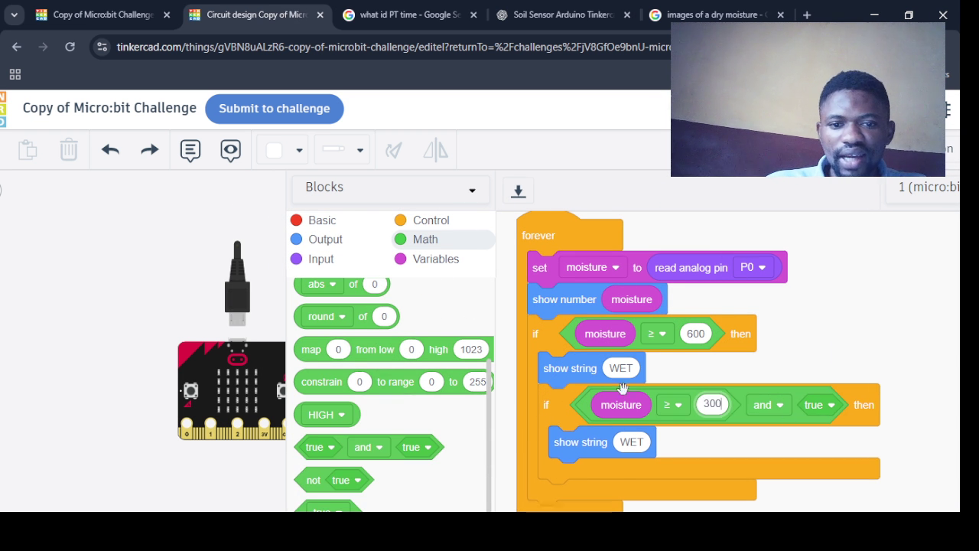
Duplicate the comparison into the 'and' right slot and make it moisture < 600
{"action": "right_click", "coordinate": [653, 346]}
{"action": "left_click", "coordinate": [684, 354]}
{"action": "left_click", "coordinate": [800, 383]}
{"action": "left_click", "coordinate": [769, 404]}
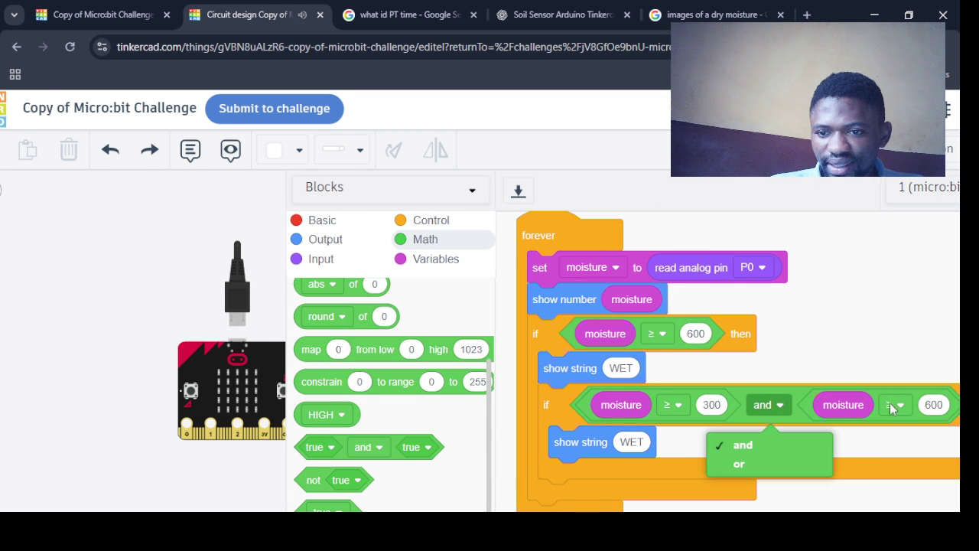
{"action": "left_click", "coordinate": [897, 405]}
{"action": "left_click", "coordinate": [888, 464]}
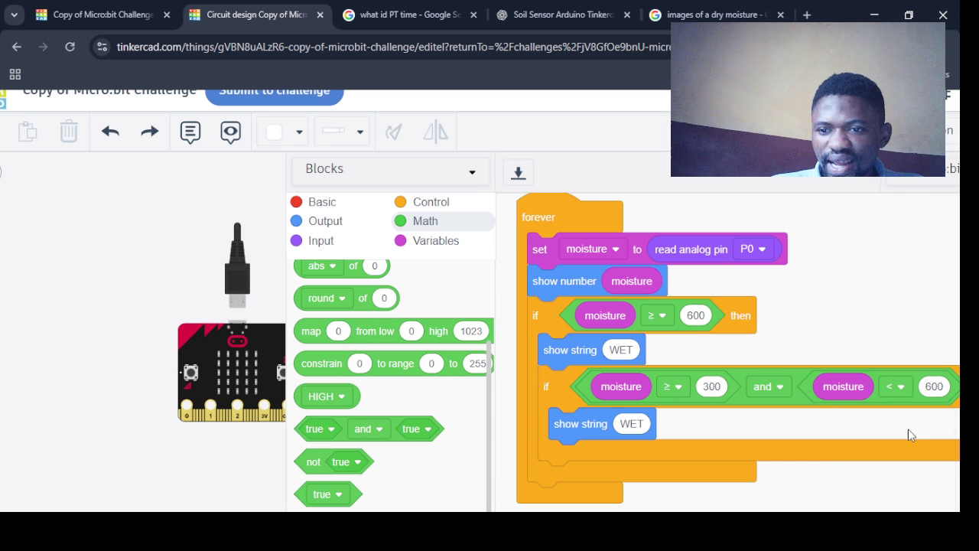
{"action": "left_click", "coordinate": [895, 390]}
{"action": "left_click", "coordinate": [893, 305]}
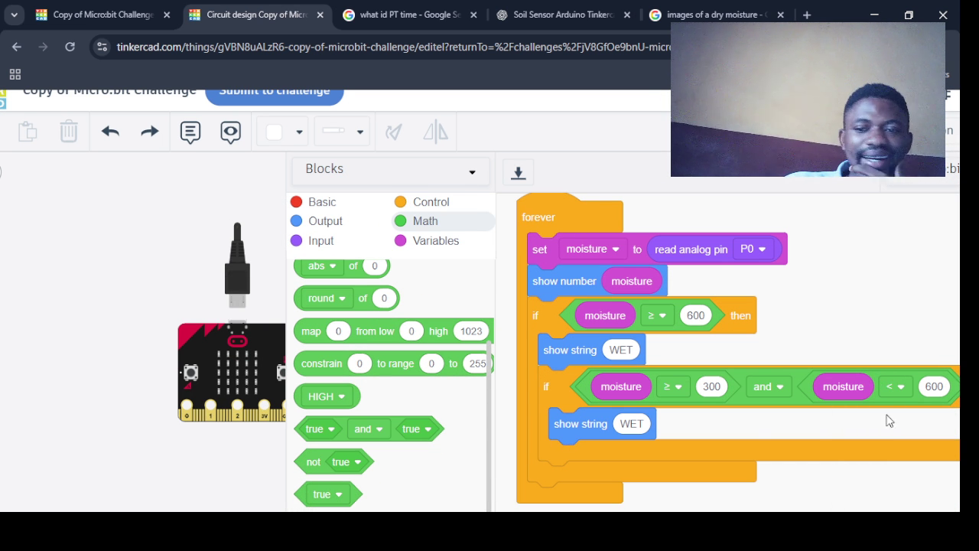
Change the nested if's message from WET to GOOD MOISTURE
{"action": "left_click", "coordinate": [626, 426]}
{"action": "key", "text": "BackSpace"}
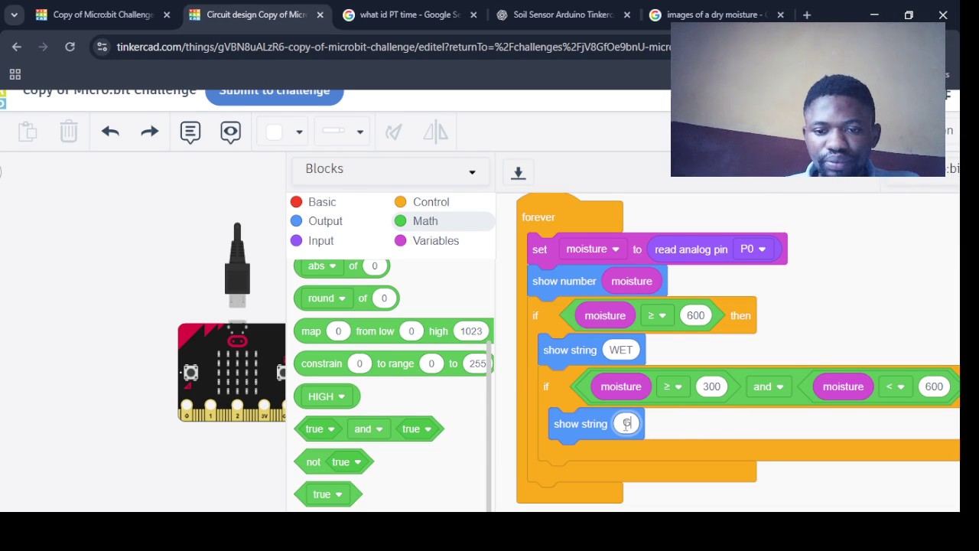
{"action": "type", "text": "OOD MOISTURE"}
{"action": "key", "text": "Return"}
Duplicate the whole if stack and wrap it in a new forever loop
{"action": "right_click", "coordinate": [561, 329]}
{"action": "left_click", "coordinate": [594, 353]}
{"action": "left_click", "coordinate": [527, 314]}
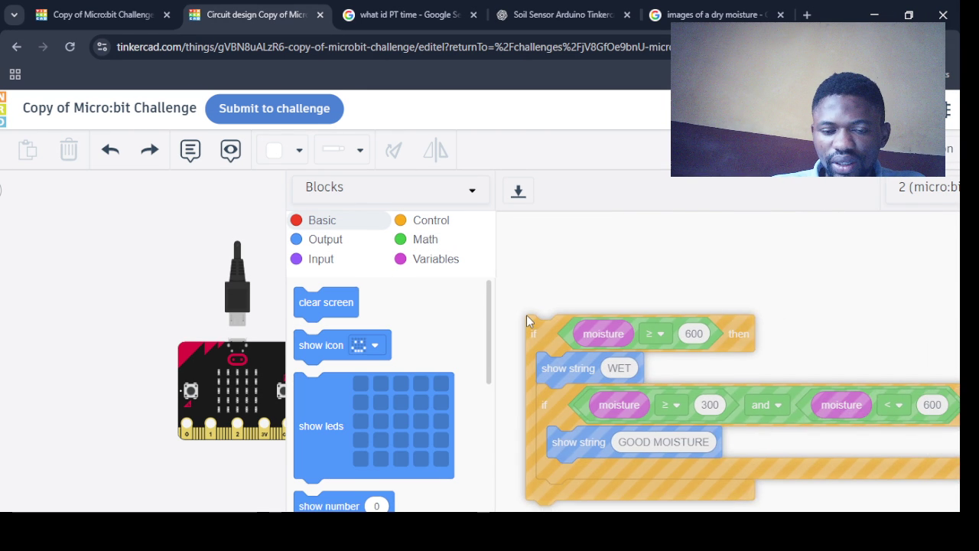
{"action": "left_click_drag", "start_coordinate": [556, 297], "coordinate": [555, 329]}
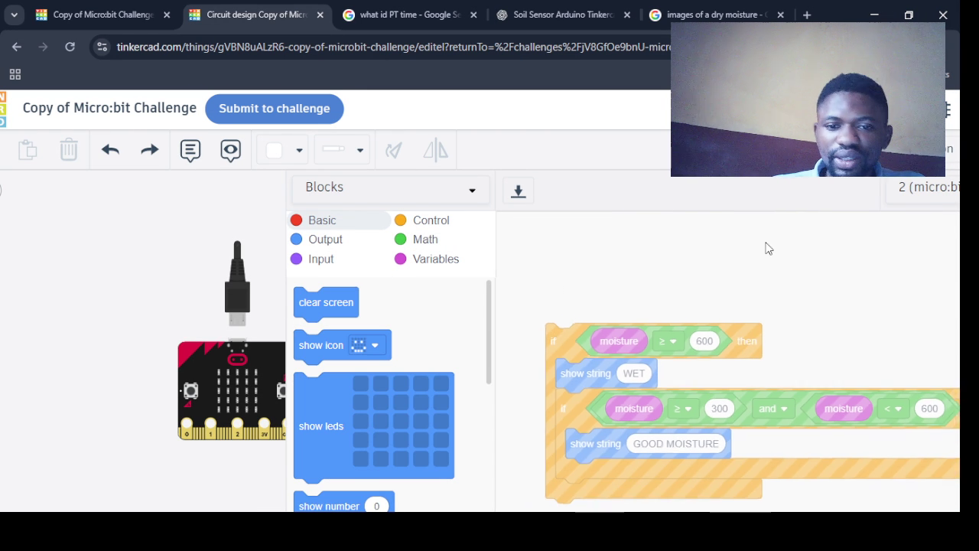
{"action": "left_click_drag", "start_coordinate": [575, 326], "coordinate": [528, 297]}
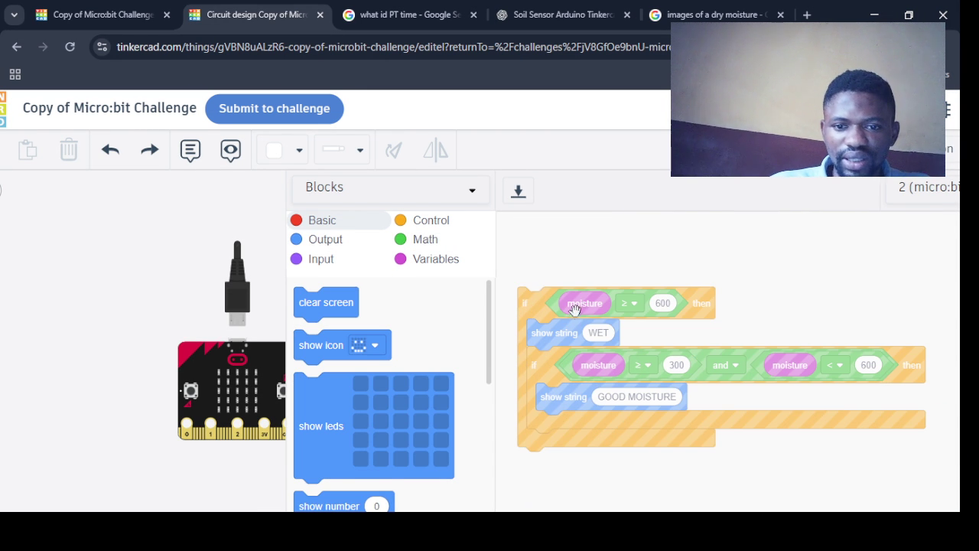
{"action": "left_click", "coordinate": [421, 221]}
{"action": "left_click_drag", "start_coordinate": [321, 397], "coordinate": [552, 267]}
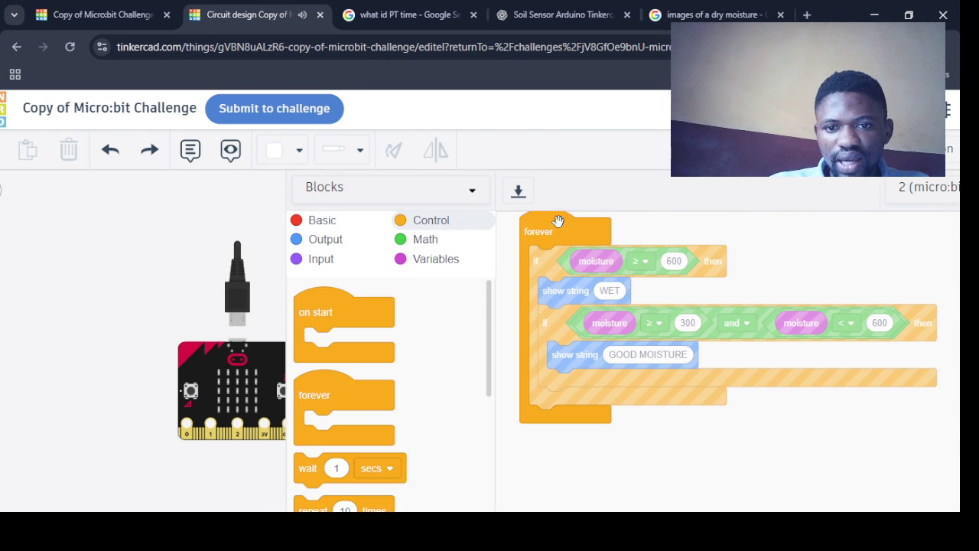
Start the forever loop with set moisture to read digital pin P0, above the if stack
{"action": "left_click", "coordinate": [402, 262]}
{"action": "left_click_drag", "start_coordinate": [351, 374], "coordinate": [588, 303]}
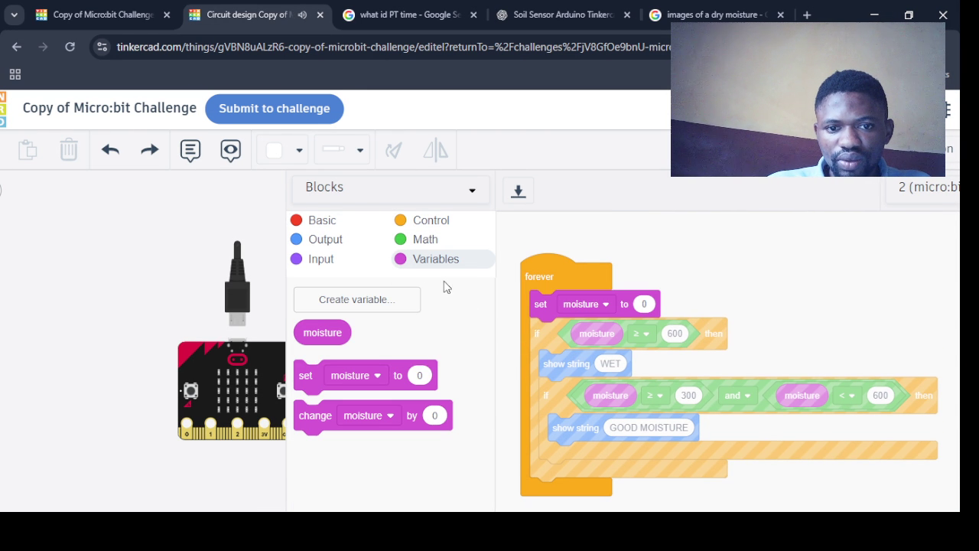
{"action": "left_click", "coordinate": [321, 259]}
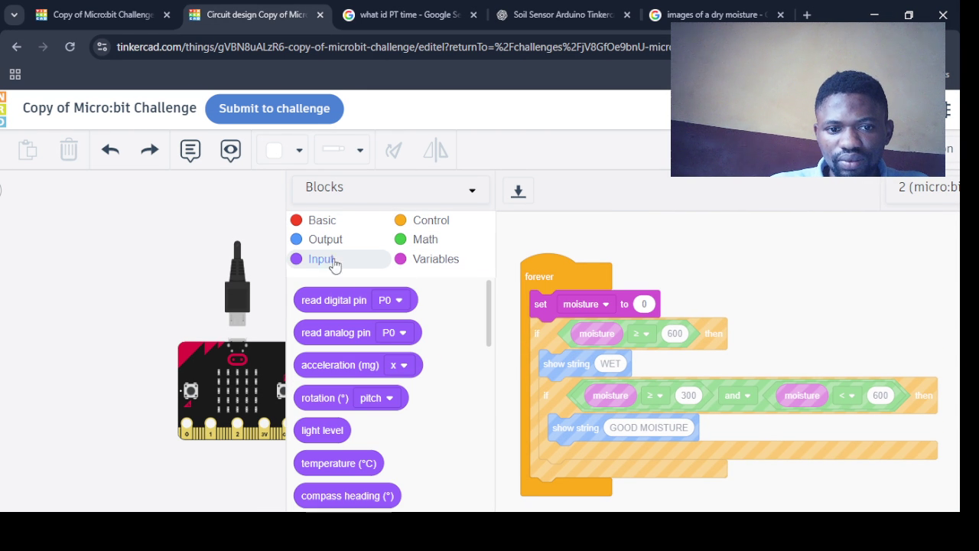
{"action": "left_click_drag", "start_coordinate": [342, 309], "coordinate": [679, 314]}
{"action": "left_click_drag", "start_coordinate": [560, 347], "coordinate": [563, 347]}
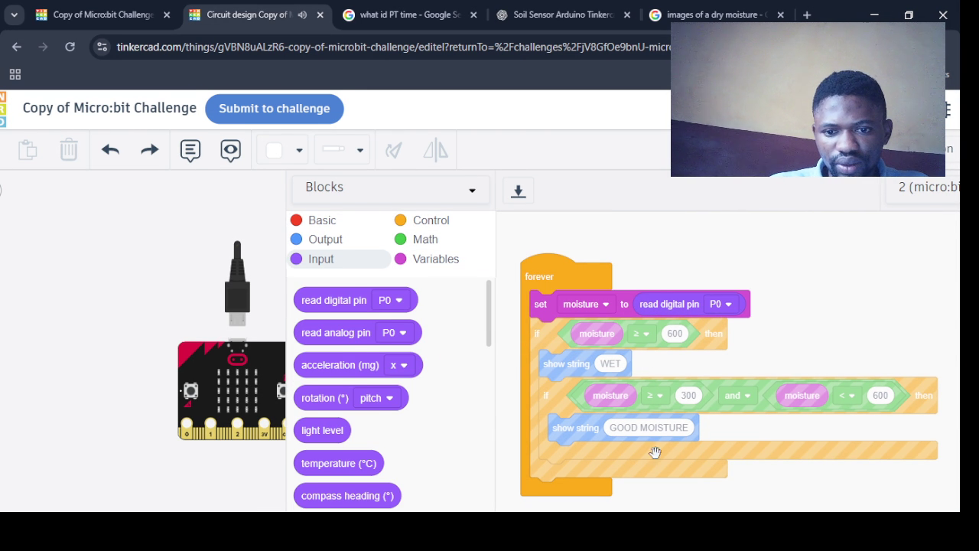
Reposition the script, widen the circuit view, and start the simulation
{"action": "left_click", "coordinate": [656, 396]}
{"action": "left_click_drag", "start_coordinate": [545, 272], "coordinate": [530, 235]}
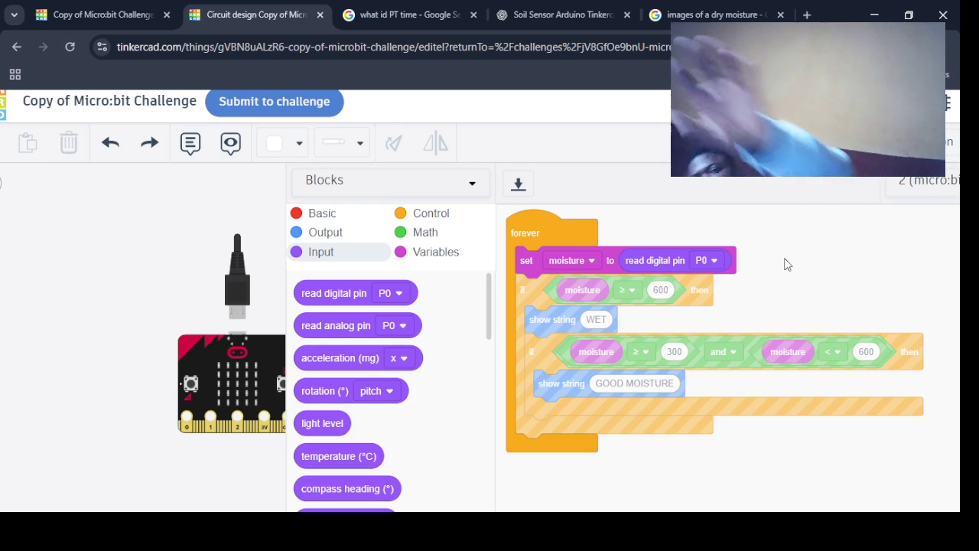
{"action": "left_click_drag", "start_coordinate": [528, 303], "coordinate": [518, 302]}
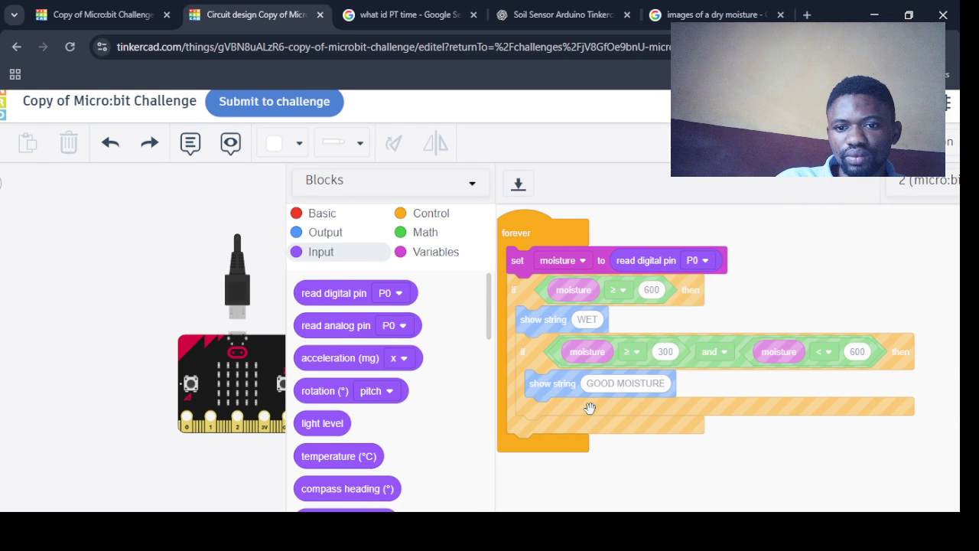
{"action": "mouse_move", "coordinate": [287, 345]}
{"action": "left_mouse_down"}
{"action": "mouse_move", "coordinate": [370, 344]}
{"action": "mouse_move", "coordinate": [287, 345]}
{"action": "left_mouse_up"}
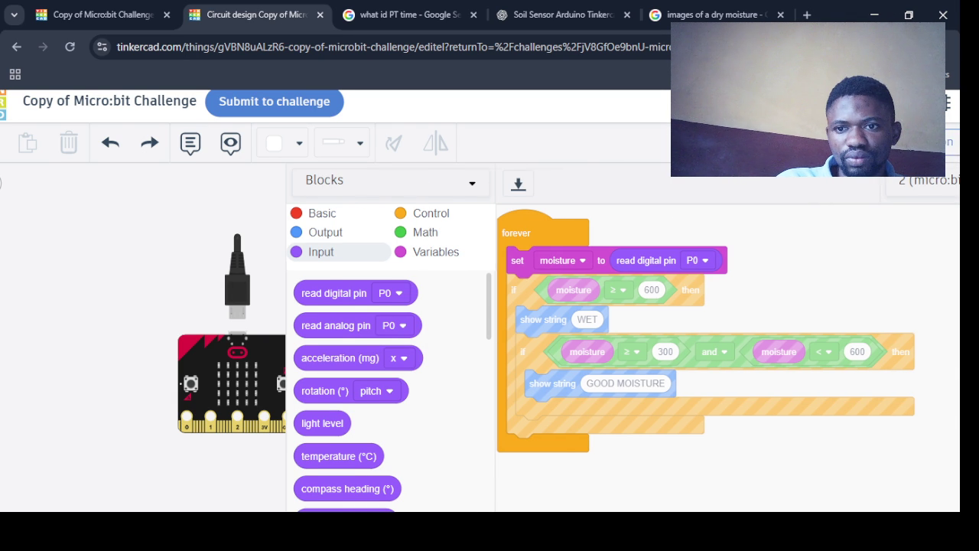
{"action": "left_click", "coordinate": [950, 141]}
Stop the simulation and duplicate the if stack, attaching the copy below the first
{"action": "left_click", "coordinate": [949, 142]}
{"action": "mouse_move", "coordinate": [545, 301]}
{"action": "left_mouse_down"}
{"action": "mouse_move", "coordinate": [575, 299]}
{"action": "mouse_move", "coordinate": [519, 304]}
{"action": "left_mouse_up"}
{"action": "right_click", "coordinate": [521, 314]}
{"action": "left_click", "coordinate": [566, 325]}
{"action": "left_click", "coordinate": [511, 429]}
Detach both if stacks from the forever loop, leaving only set moisture inside
{"action": "mouse_move", "coordinate": [536, 283]}
{"action": "left_mouse_down"}
{"action": "mouse_move", "coordinate": [623, 267]}
{"action": "mouse_move", "coordinate": [566, 236]}
{"action": "mouse_move", "coordinate": [507, 227]}
{"action": "left_mouse_up"}
{"action": "left_click_drag", "start_coordinate": [510, 443], "coordinate": [519, 433]}
{"action": "right_click", "coordinate": [519, 433]}
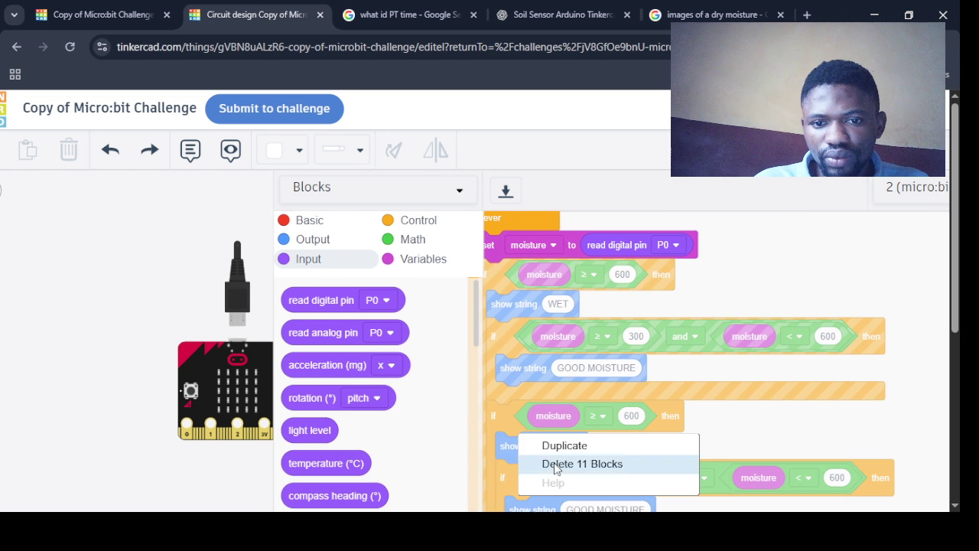
{"action": "left_click", "coordinate": [546, 206]}
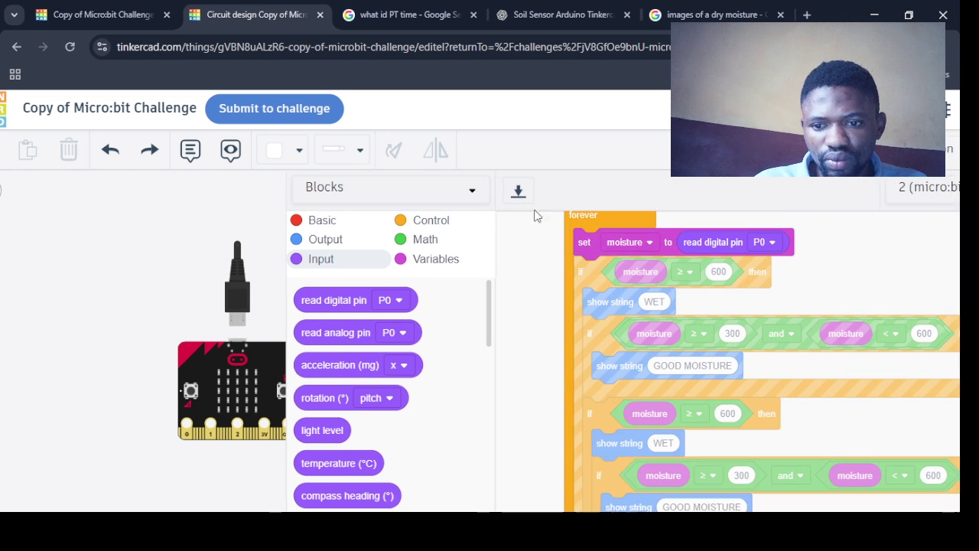
{"action": "left_click_drag", "start_coordinate": [610, 225], "coordinate": [582, 229]}
{"action": "left_click_drag", "start_coordinate": [565, 278], "coordinate": [550, 363]}
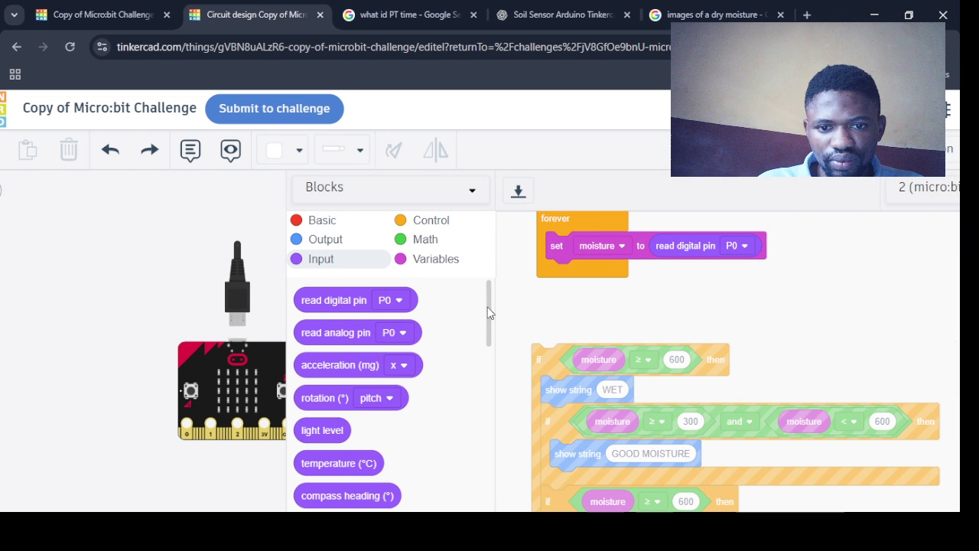
Add an if block from Control into the forever loop and bring in a moisture variable
{"action": "left_click", "coordinate": [422, 220]}
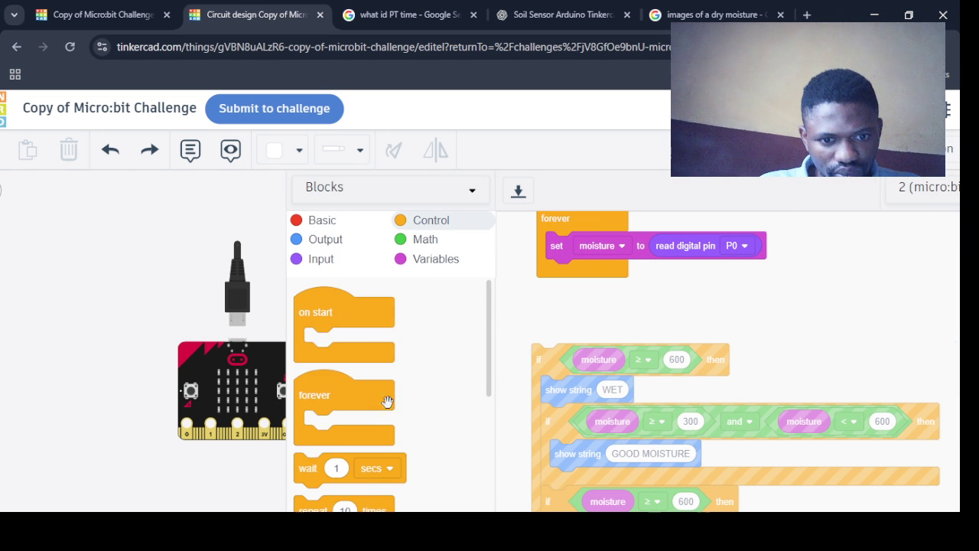
{"action": "scroll", "coordinate": [399, 416], "scroll_direction": "down", "scroll_amount": 3}
{"action": "mouse_move", "coordinate": [358, 466]}
{"action": "left_mouse_down"}
{"action": "mouse_move", "coordinate": [598, 263]}
{"action": "mouse_move", "coordinate": [492, 373]}
{"action": "left_mouse_up"}
{"action": "left_click", "coordinate": [438, 264]}
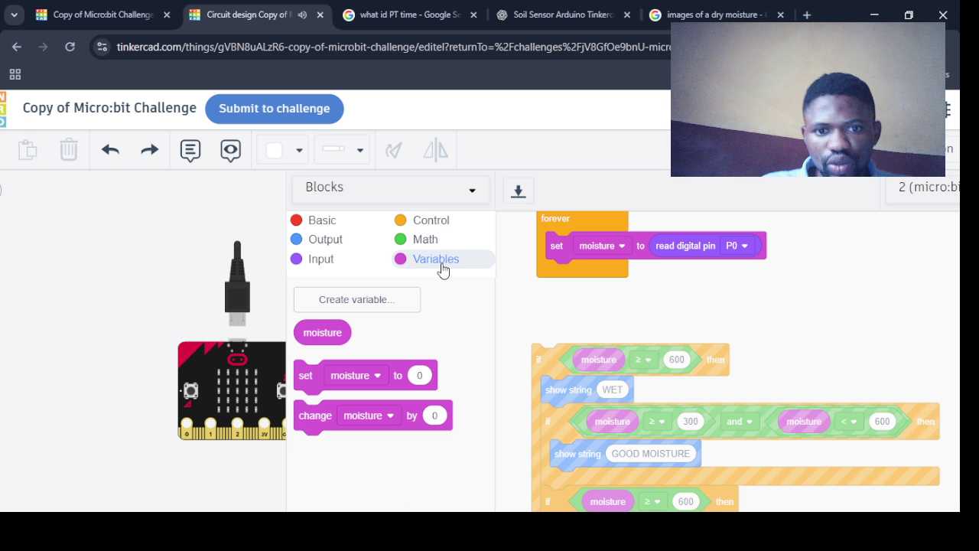
{"action": "left_click_drag", "start_coordinate": [337, 336], "coordinate": [638, 302]}
{"action": "key", "text": "Delete"}
{"action": "left_click", "coordinate": [605, 246]}
{"action": "left_click", "coordinate": [521, 284]}
Rearrange the stacks so the empty if check sits right under the moisture reading
{"action": "mouse_move", "coordinate": [552, 378]}
{"action": "left_mouse_down"}
{"action": "mouse_move", "coordinate": [558, 356]}
{"action": "mouse_move", "coordinate": [552, 392]}
{"action": "mouse_move", "coordinate": [567, 306]}
{"action": "left_mouse_up"}
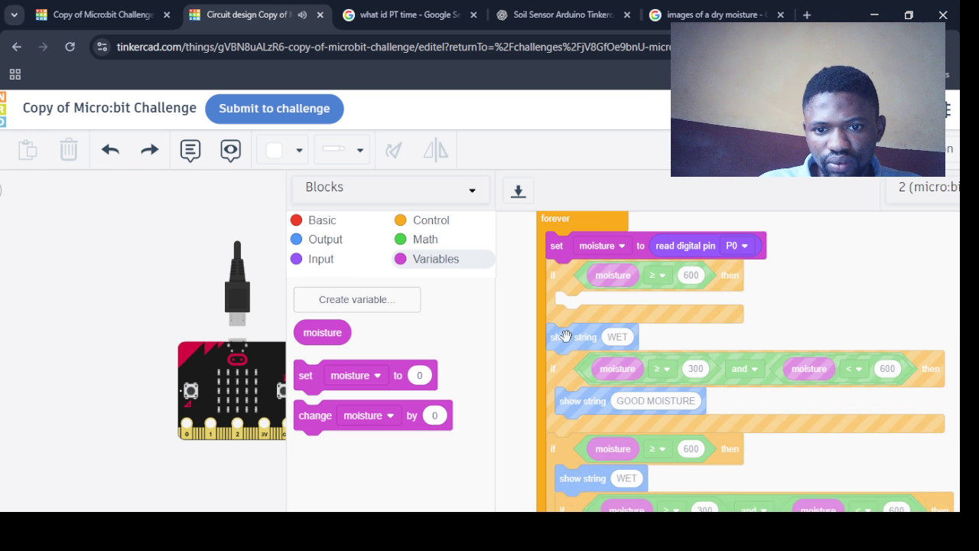
{"action": "mouse_move", "coordinate": [561, 357]}
{"action": "left_mouse_down"}
{"action": "mouse_move", "coordinate": [554, 424]}
{"action": "mouse_move", "coordinate": [614, 376]}
{"action": "mouse_move", "coordinate": [751, 326]}
{"action": "left_mouse_up"}
{"action": "mouse_move", "coordinate": [668, 349]}
{"action": "left_mouse_down"}
{"action": "mouse_move", "coordinate": [725, 361]}
{"action": "mouse_move", "coordinate": [562, 276]}
{"action": "left_mouse_up"}
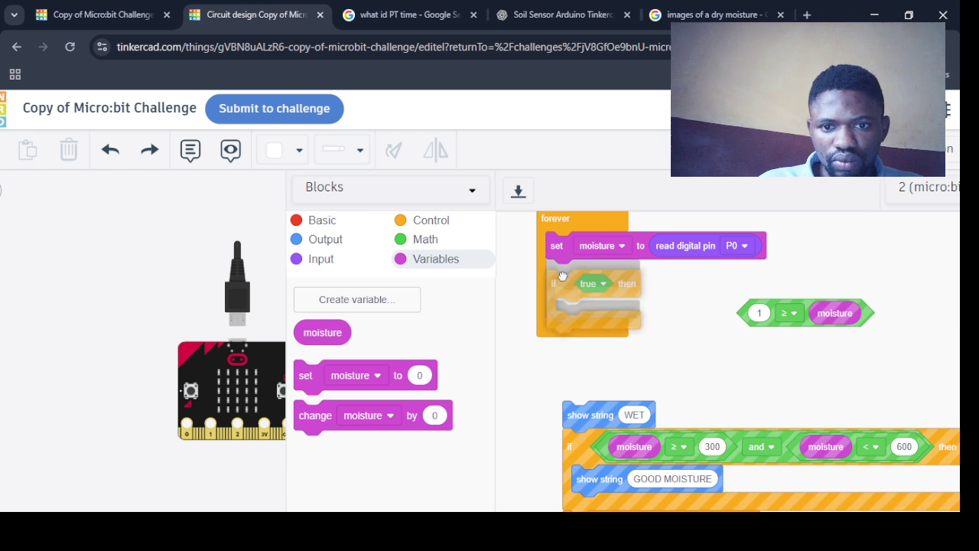
{"action": "left_click_drag", "start_coordinate": [563, 277], "coordinate": [655, 359]}
{"action": "left_click", "coordinate": [431, 221]}
{"action": "left_click_drag", "start_coordinate": [487, 306], "coordinate": [496, 453]}
{"action": "scroll", "coordinate": [459, 428], "scroll_direction": "down", "scroll_amount": 2}
Build the moisture ≥ 600 condition in the first if and discard the spare if block
{"action": "left_click_drag", "start_coordinate": [313, 375], "coordinate": [547, 285]}
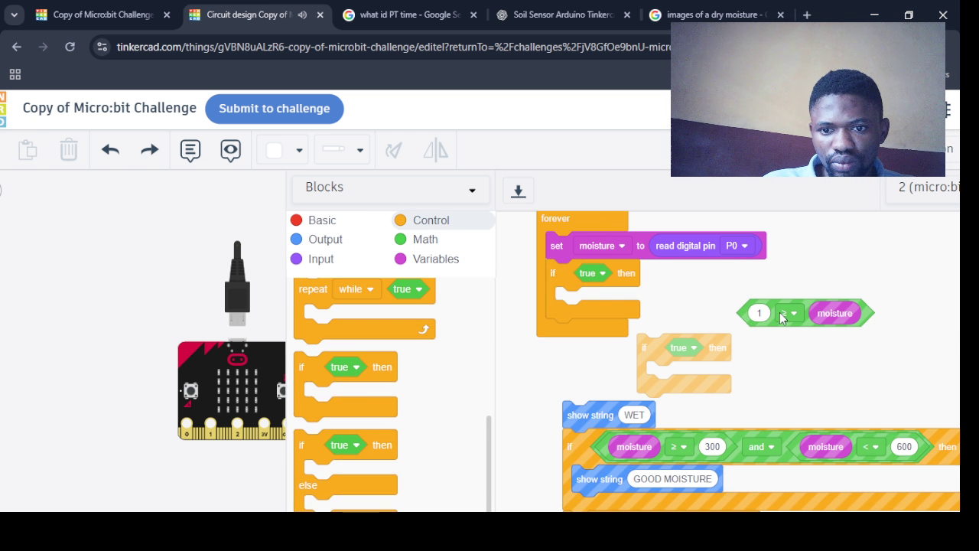
{"action": "left_click_drag", "start_coordinate": [782, 318], "coordinate": [660, 290]}
{"action": "left_click_drag", "start_coordinate": [677, 384], "coordinate": [404, 394]}
{"action": "mouse_move", "coordinate": [569, 447]}
{"action": "left_mouse_down"}
{"action": "mouse_move", "coordinate": [550, 263]}
{"action": "mouse_move", "coordinate": [567, 354]}
{"action": "left_mouse_up"}
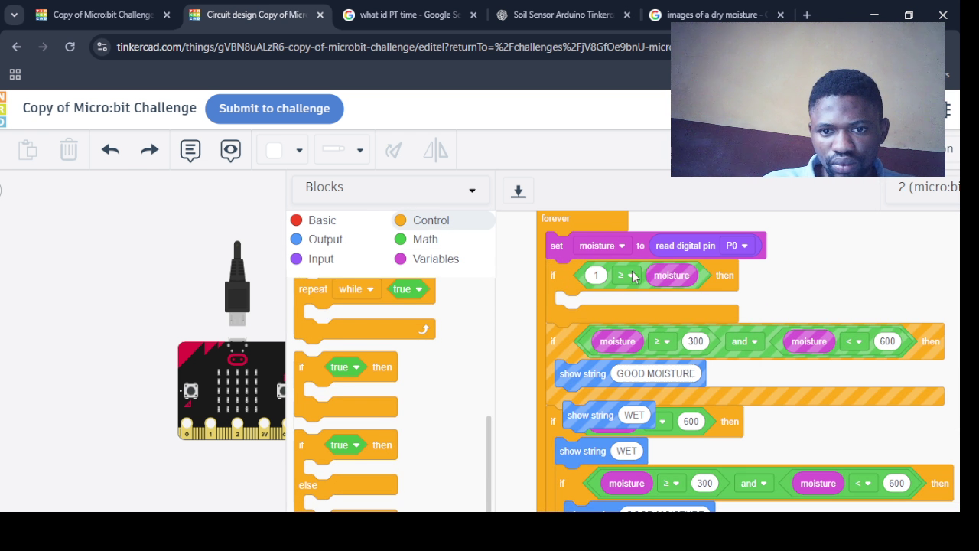
{"action": "left_click", "coordinate": [411, 260]}
{"action": "mouse_move", "coordinate": [312, 332]}
{"action": "left_mouse_down"}
{"action": "mouse_move", "coordinate": [606, 275]}
{"action": "mouse_move", "coordinate": [594, 313]}
{"action": "mouse_move", "coordinate": [629, 349]}
{"action": "left_mouse_up"}
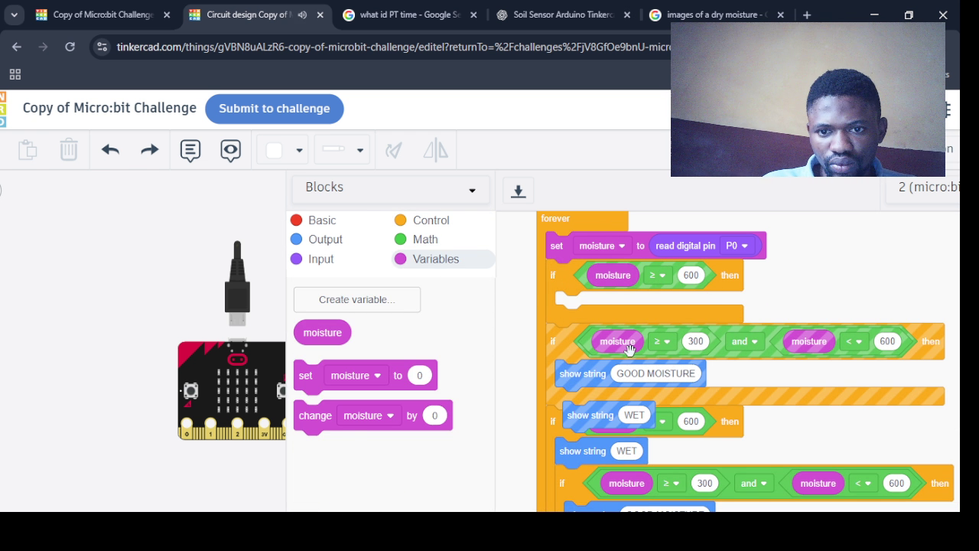
{"action": "left_click", "coordinate": [321, 220]}
Put a show string 'WET' block inside the moisture ≥ 600 check
{"action": "mouse_move", "coordinate": [488, 341]}
{"action": "left_mouse_down"}
{"action": "mouse_move", "coordinate": [499, 402]}
{"action": "mouse_move", "coordinate": [517, 327]}
{"action": "left_mouse_up"}
{"action": "scroll", "coordinate": [348, 386], "scroll_direction": "down", "scroll_amount": 2}
{"action": "left_click_drag", "start_coordinate": [348, 386], "coordinate": [621, 308]}
{"action": "left_click", "coordinate": [627, 304]}
{"action": "type", "text": "WET"}
{"action": "left_click", "coordinate": [568, 369]}
Change the third check to moisture < 300 and remove the duplicate nested GOOD MOISTURE check
{"action": "left_click_drag", "start_coordinate": [569, 368], "coordinate": [595, 361]}
{"action": "scroll", "coordinate": [883, 285], "scroll_direction": "down", "scroll_amount": 1, "text": "ctrl"}
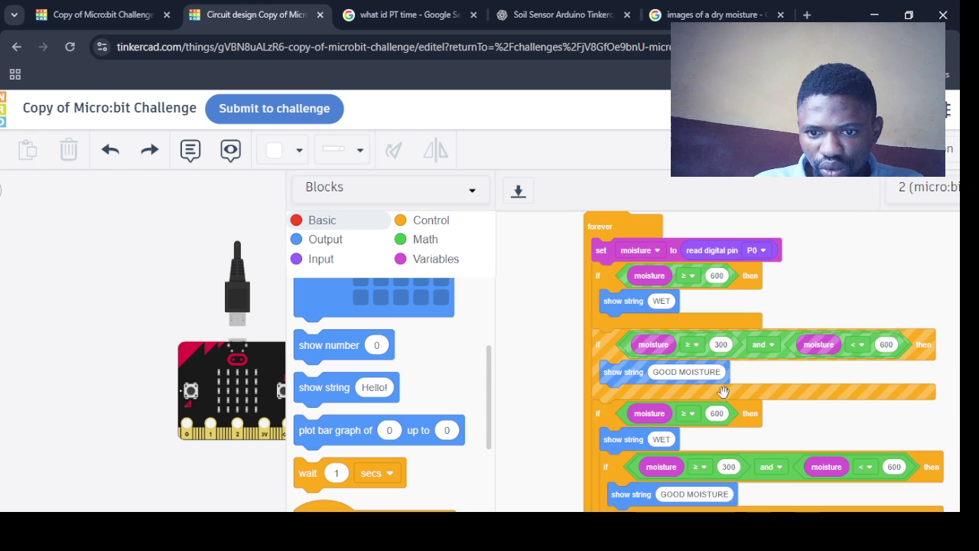
{"action": "left_click", "coordinate": [688, 414]}
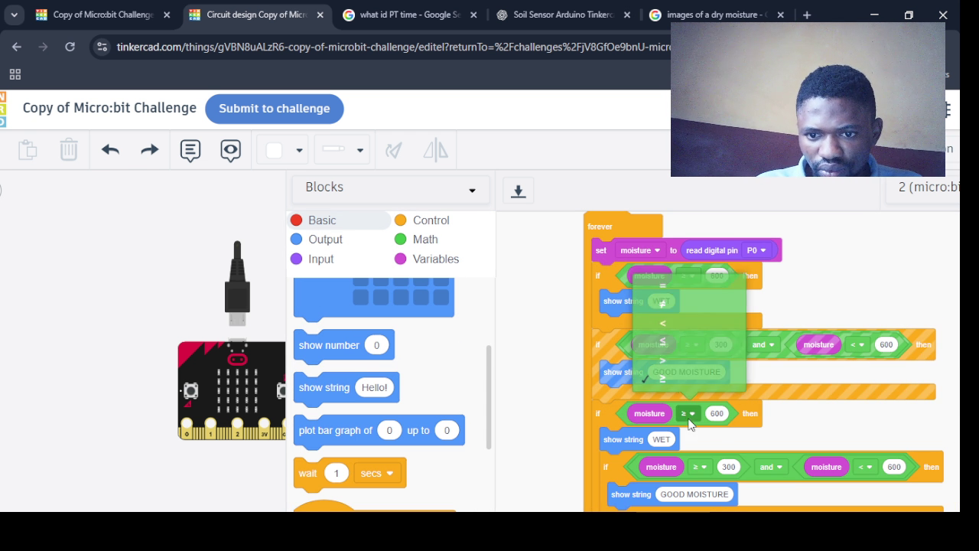
{"action": "left_click", "coordinate": [662, 318]}
{"action": "left_click", "coordinate": [717, 414]}
{"action": "type", "text": "300"}
{"action": "left_click_drag", "start_coordinate": [599, 476], "coordinate": [274, 337]}
Make the moisture < 300 branch show 'DRY' followed by a duplicated 'PUMP WATER' message
{"action": "left_click", "coordinate": [661, 439]}
{"action": "type", "text": "d"}
{"action": "key", "text": "BackSpace"}
{"action": "type", "text": "DRY"}
{"action": "right_click", "coordinate": [630, 446]}
{"action": "left_click", "coordinate": [674, 452]}
{"action": "left_click", "coordinate": [663, 472]}
{"action": "left_click", "coordinate": [661, 463]}
{"action": "type", "text": "PUMP WATER"}
{"action": "left_click", "coordinate": [852, 446]}
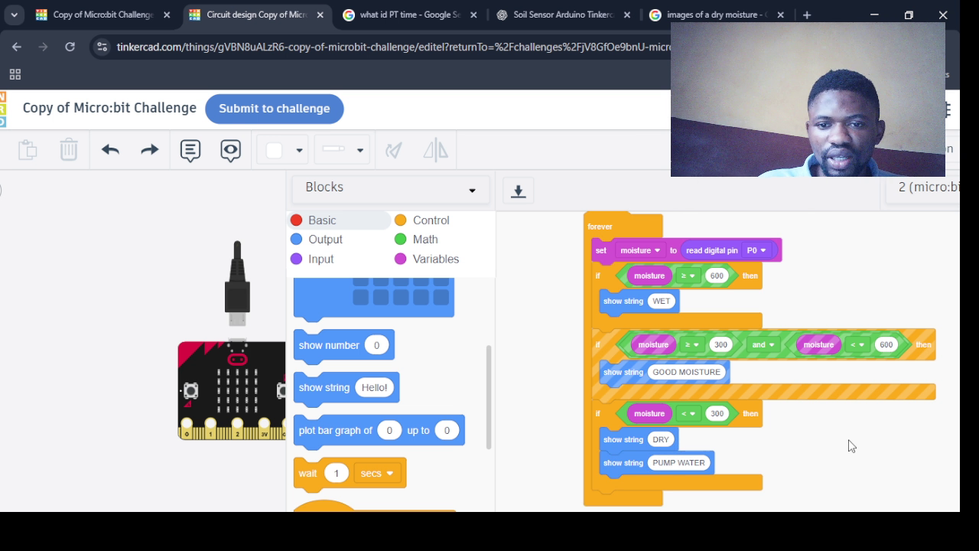
Start the simulation and delete the loose show string WET block
{"action": "left_click", "coordinate": [918, 150]}
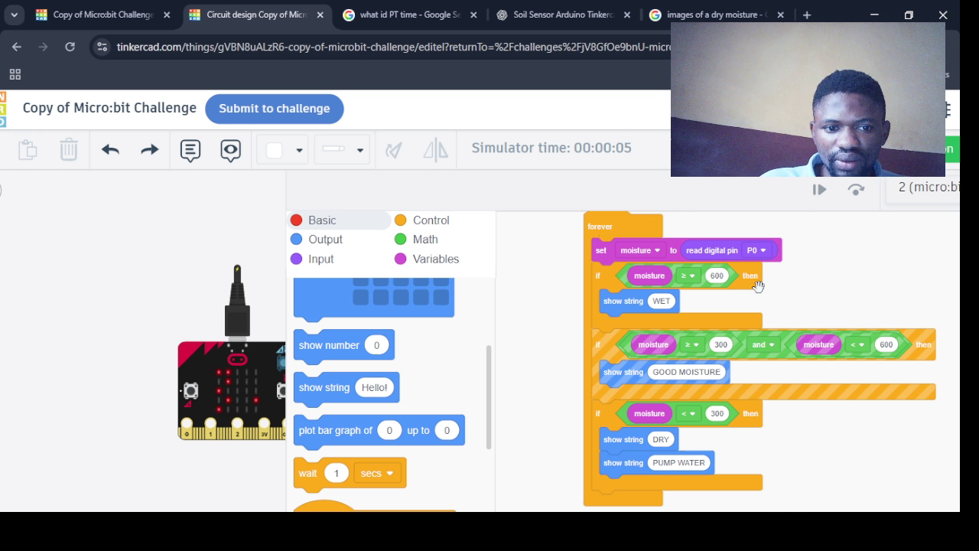
{"action": "left_click_drag", "start_coordinate": [606, 243], "coordinate": [732, 300]}
{"action": "left_click_drag", "start_coordinate": [629, 396], "coordinate": [419, 383]}
{"action": "left_click_drag", "start_coordinate": [735, 289], "coordinate": [562, 206]}
Restart the simulation with a narrower code panel and the micro:bit's sensor controls visible
{"action": "left_click", "coordinate": [817, 188]}
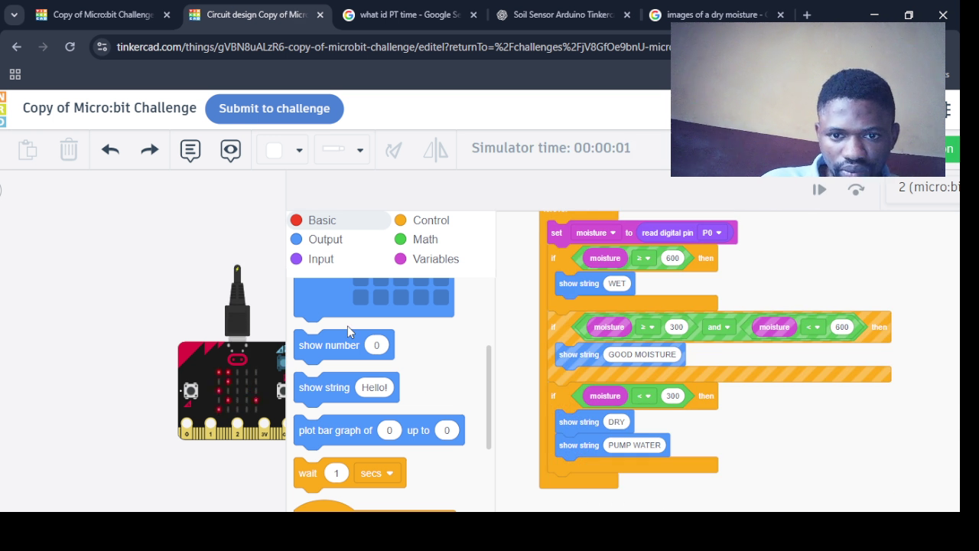
{"action": "left_click_drag", "start_coordinate": [288, 322], "coordinate": [499, 322]}
{"action": "left_click", "coordinate": [207, 436]}
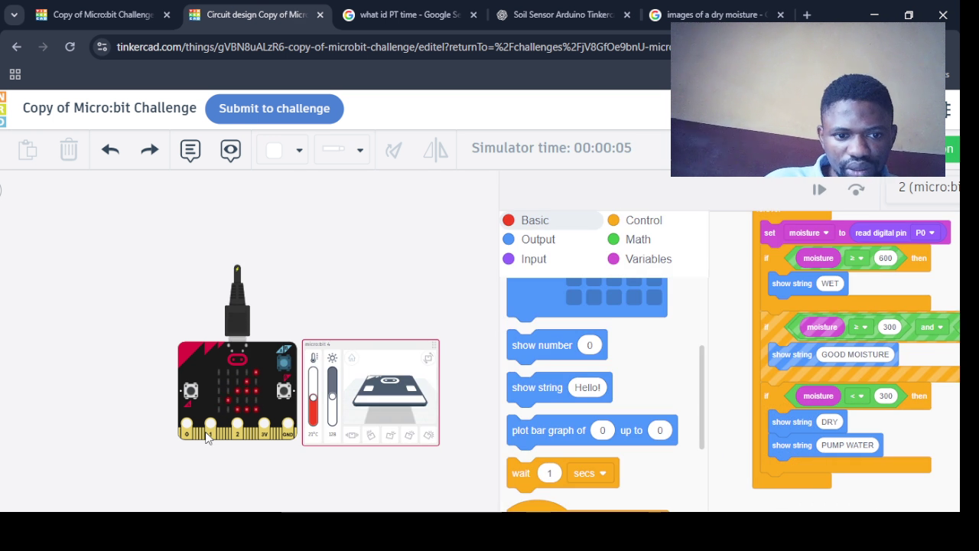
{"action": "scroll", "coordinate": [352, 423], "scroll_direction": "up", "scroll_amount": 1}
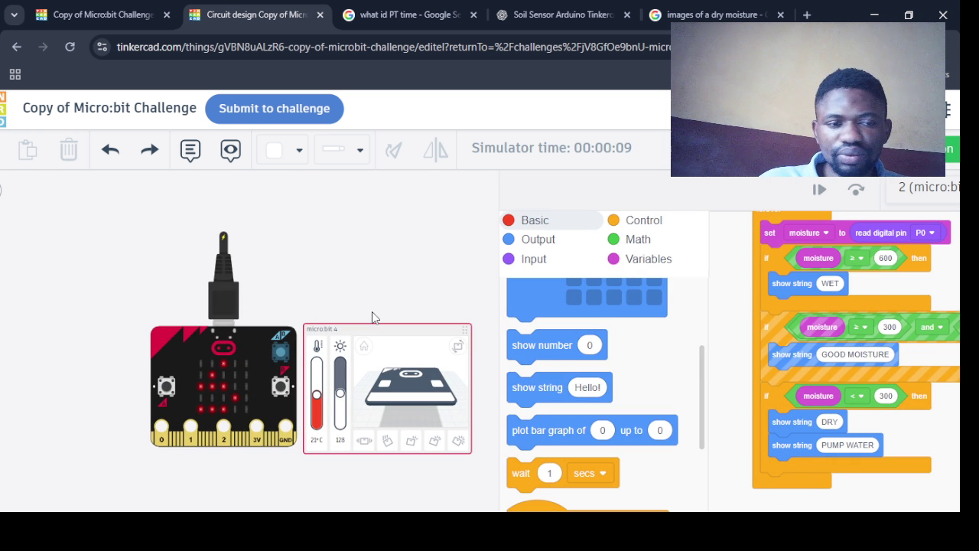
Add a Soil Moisture Sensor from a 'SOIL' search and place it below the micro:bit
{"action": "left_click", "coordinate": [949, 149]}
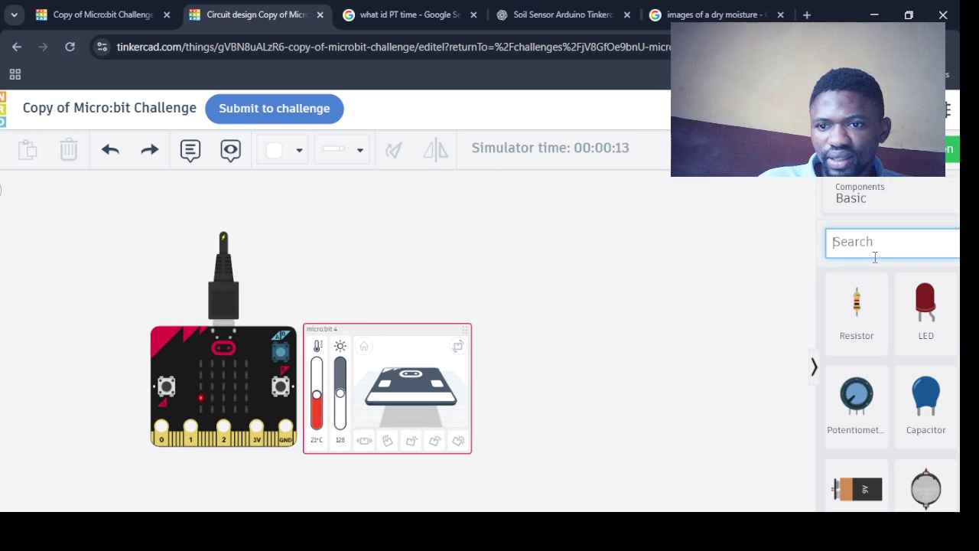
{"action": "type", "text": "PO"}
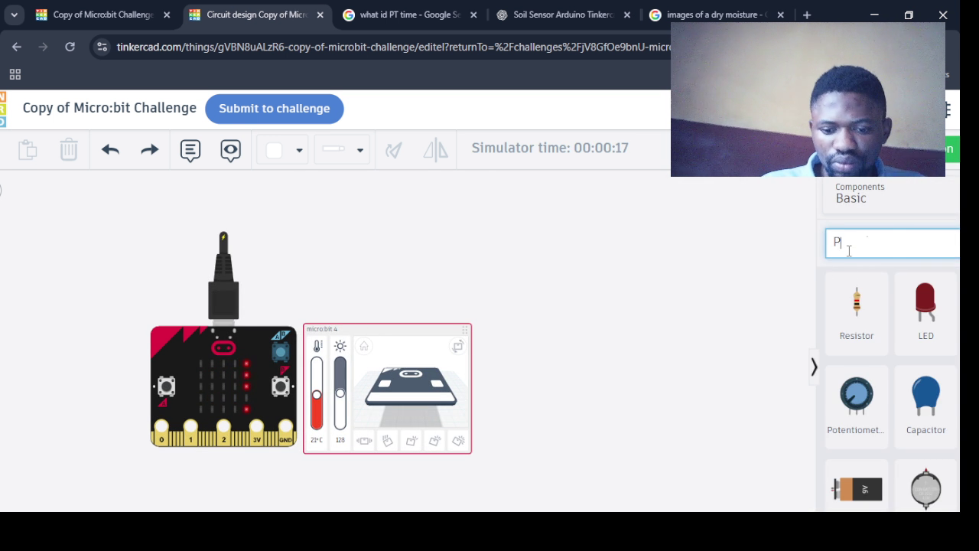
{"action": "key", "text": "BackSpace"}
{"action": "key", "text": "BackSpace"}
{"action": "type", "text": "SOIL"}
{"action": "left_click_drag", "start_coordinate": [858, 334], "coordinate": [258, 431]}
{"action": "left_click_drag", "start_coordinate": [196, 377], "coordinate": [290, 291]}
{"action": "left_click_drag", "start_coordinate": [262, 449], "coordinate": [317, 412]}
Wire the sensor's ground to GND in black and its signal to pin 0 in grey
{"action": "left_click", "coordinate": [316, 412]}
{"action": "left_click", "coordinate": [379, 358]}
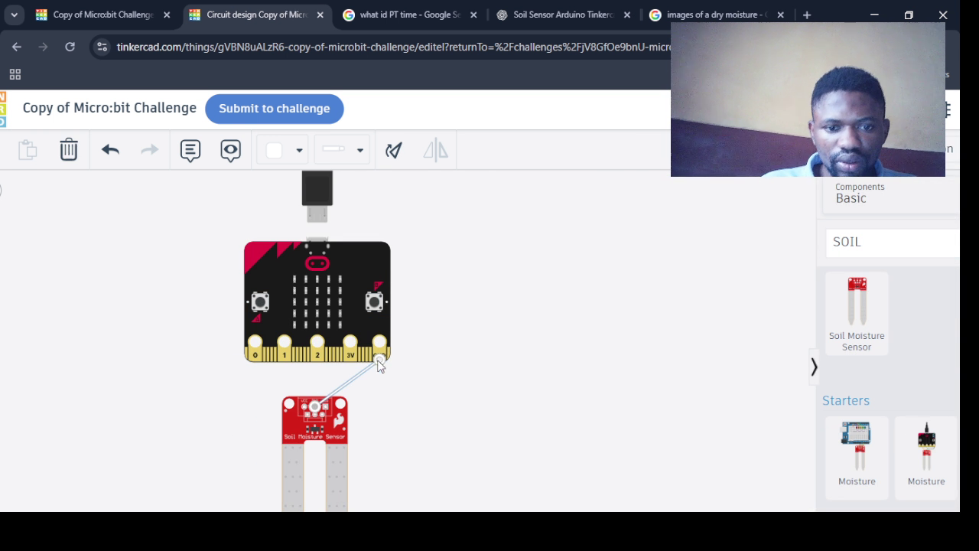
{"action": "left_click", "coordinate": [286, 158]}
{"action": "left_click", "coordinate": [274, 187]}
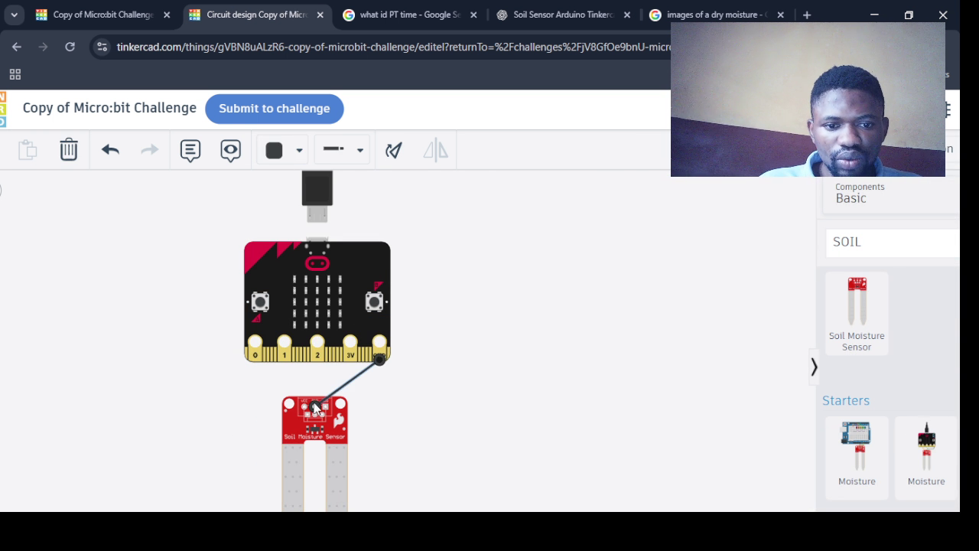
{"action": "left_click", "coordinate": [322, 408]}
{"action": "left_click", "coordinate": [255, 344]}
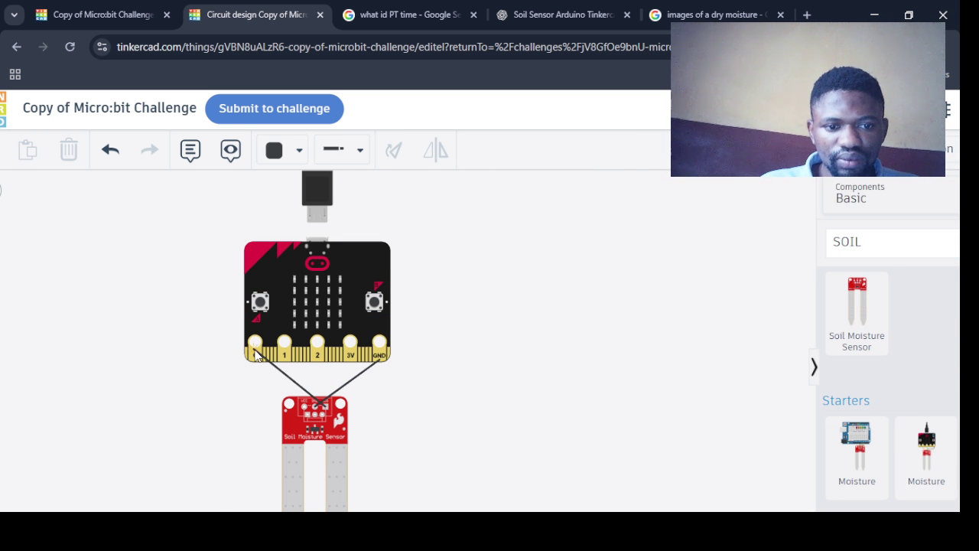
{"action": "left_click", "coordinate": [256, 357]}
{"action": "left_click", "coordinate": [282, 150]}
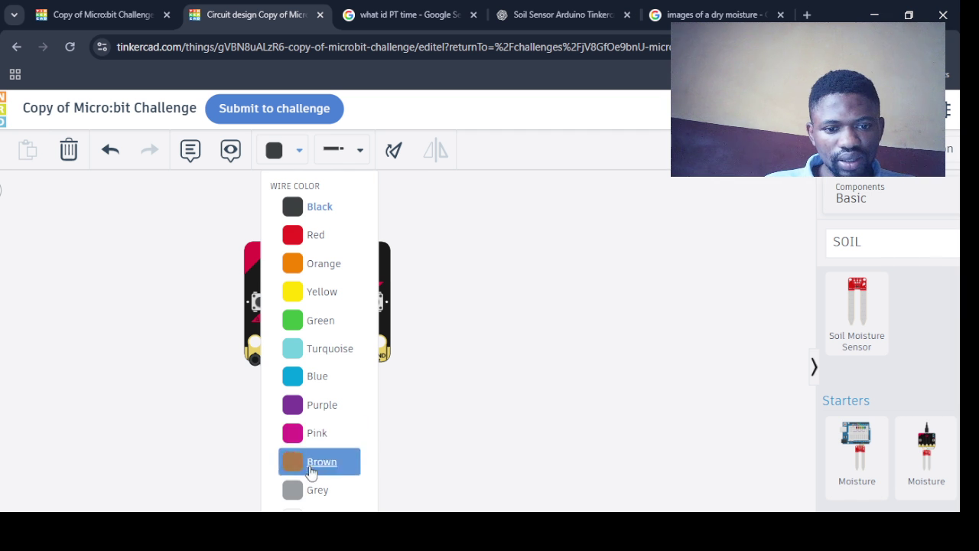
{"action": "left_click", "coordinate": [308, 491]}
Wire the sensor's power to the 3V pin in red and start the simulation
{"action": "left_click", "coordinate": [303, 410]}
{"action": "left_click", "coordinate": [352, 356]}
{"action": "left_click", "coordinate": [351, 362]}
{"action": "left_click", "coordinate": [285, 150]}
{"action": "left_click", "coordinate": [315, 244]}
{"action": "left_click", "coordinate": [496, 413]}
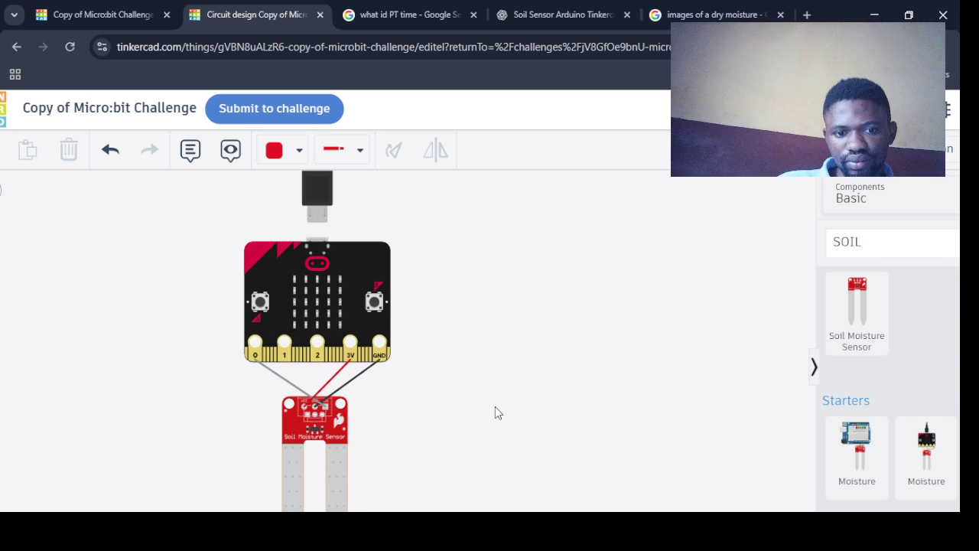
{"action": "left_click", "coordinate": [915, 149]}
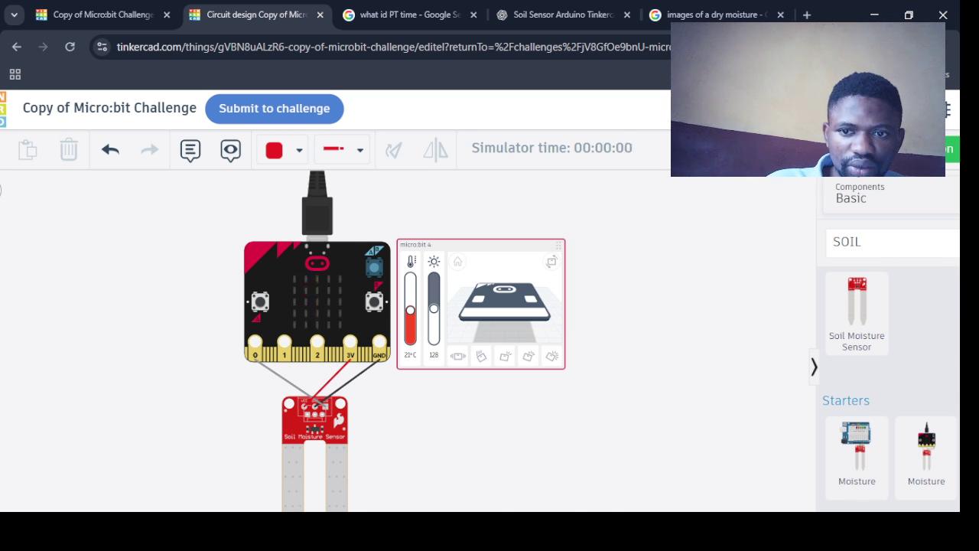
Attach the loose if stack to the forever loop and remove the show number moisture block
{"action": "left_click", "coordinate": [850, 149]}
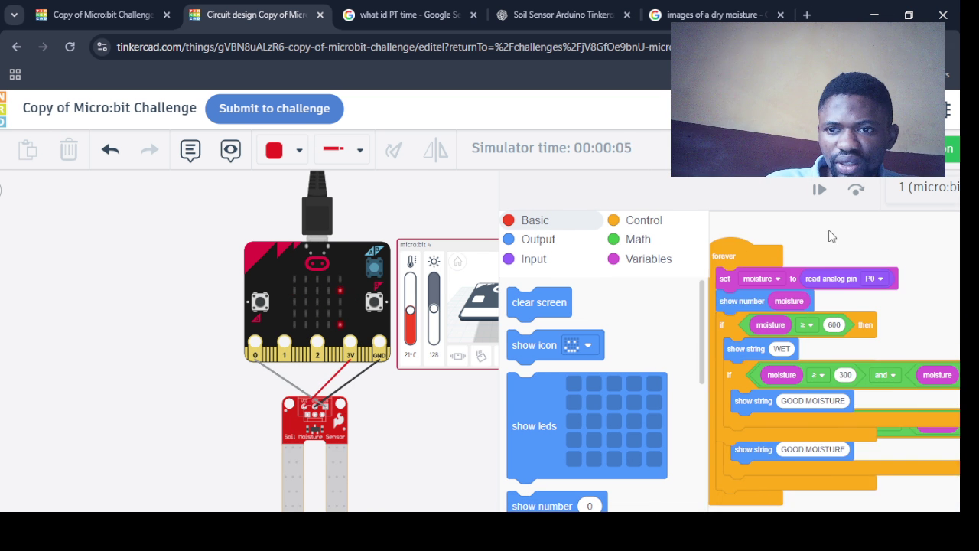
{"action": "mouse_move", "coordinate": [750, 259]}
{"action": "left_mouse_down"}
{"action": "mouse_move", "coordinate": [854, 388]}
{"action": "mouse_move", "coordinate": [755, 219]}
{"action": "mouse_move", "coordinate": [824, 237]}
{"action": "mouse_move", "coordinate": [807, 241]}
{"action": "left_mouse_up"}
{"action": "mouse_move", "coordinate": [733, 329]}
{"action": "left_mouse_down"}
{"action": "mouse_move", "coordinate": [836, 309]}
{"action": "mouse_move", "coordinate": [854, 290]}
{"action": "mouse_move", "coordinate": [810, 304]}
{"action": "left_mouse_up"}
{"action": "scroll", "coordinate": [697, 303], "scroll_direction": "down", "scroll_amount": 1}
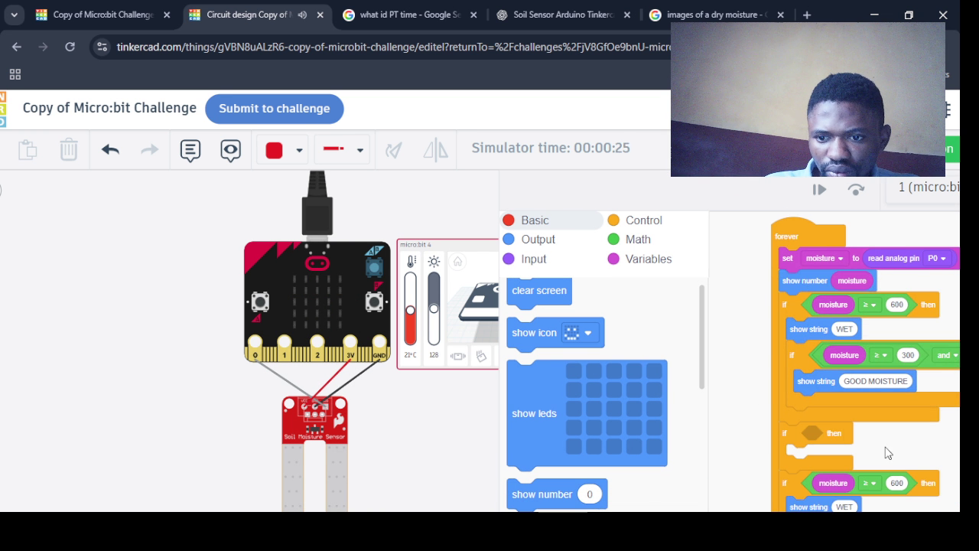
{"action": "right_click", "coordinate": [789, 284]}
{"action": "mouse_move", "coordinate": [776, 280]}
{"action": "left_mouse_down"}
{"action": "mouse_move", "coordinate": [760, 281]}
{"action": "mouse_move", "coordinate": [721, 328]}
{"action": "left_mouse_up"}
{"action": "mouse_move", "coordinate": [721, 353]}
{"action": "left_mouse_down"}
{"action": "mouse_move", "coordinate": [731, 371]}
{"action": "mouse_move", "coordinate": [723, 352]}
{"action": "mouse_move", "coordinate": [733, 351]}
{"action": "mouse_move", "coordinate": [775, 394]}
{"action": "left_mouse_up"}
{"action": "right_click", "coordinate": [721, 316]}
{"action": "left_click_drag", "start_coordinate": [733, 308], "coordinate": [637, 333]}
Pull the empty if check out of the loop and delete it
{"action": "mouse_move", "coordinate": [743, 393]}
{"action": "left_mouse_down"}
{"action": "mouse_move", "coordinate": [726, 392]}
{"action": "mouse_move", "coordinate": [767, 302]}
{"action": "left_mouse_up"}
{"action": "mouse_move", "coordinate": [768, 265]}
{"action": "left_mouse_down"}
{"action": "mouse_move", "coordinate": [735, 263]}
{"action": "mouse_move", "coordinate": [751, 248]}
{"action": "left_mouse_up"}
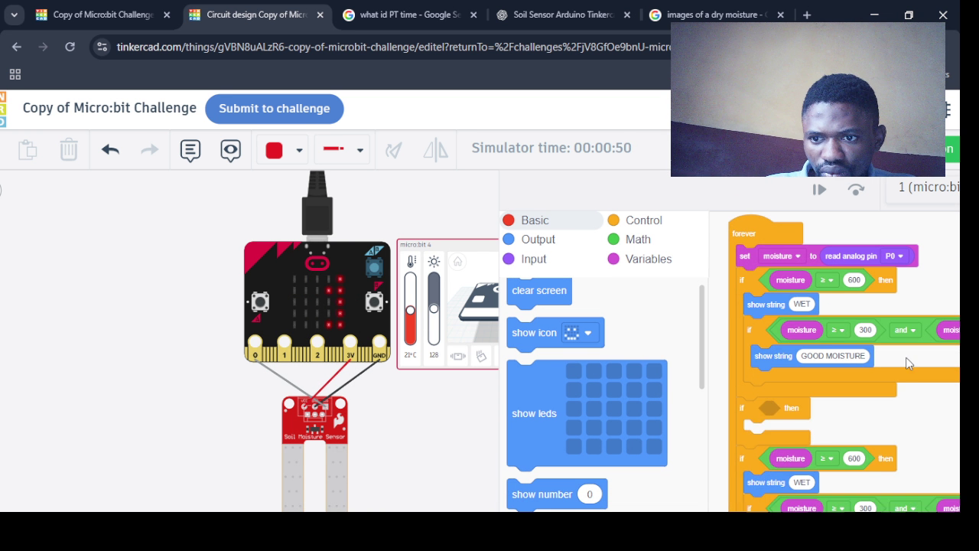
{"action": "mouse_move", "coordinate": [756, 420]}
{"action": "left_mouse_down"}
{"action": "mouse_move", "coordinate": [827, 436]}
{"action": "mouse_move", "coordinate": [856, 426]}
{"action": "mouse_move", "coordinate": [625, 432]}
{"action": "mouse_move", "coordinate": [760, 425]}
{"action": "left_mouse_up"}
{"action": "left_click_drag", "start_coordinate": [743, 458], "coordinate": [846, 460]}
{"action": "left_click_drag", "start_coordinate": [748, 421], "coordinate": [652, 428]}
{"action": "left_click_drag", "start_coordinate": [844, 456], "coordinate": [755, 396]}
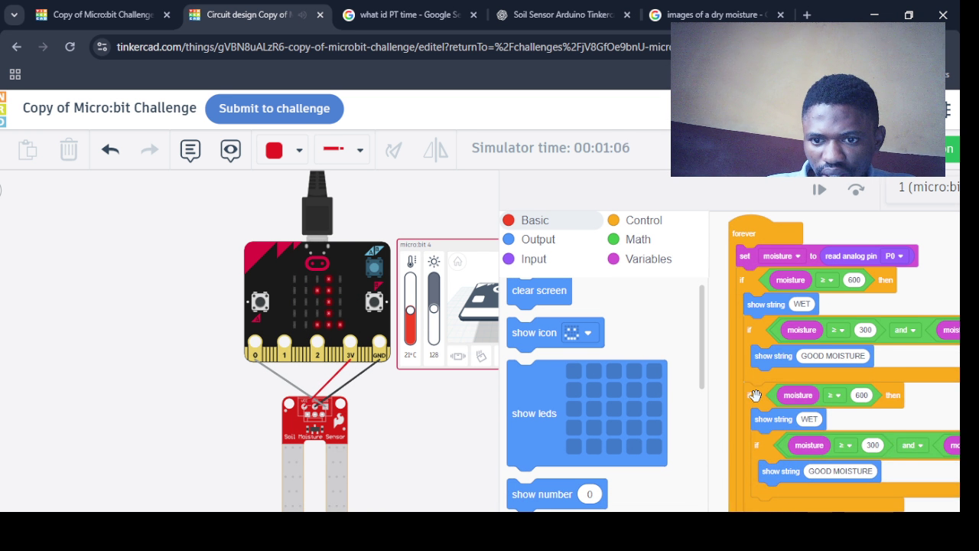
{"action": "scroll", "coordinate": [865, 256], "scroll_direction": "down", "scroll_amount": 1}
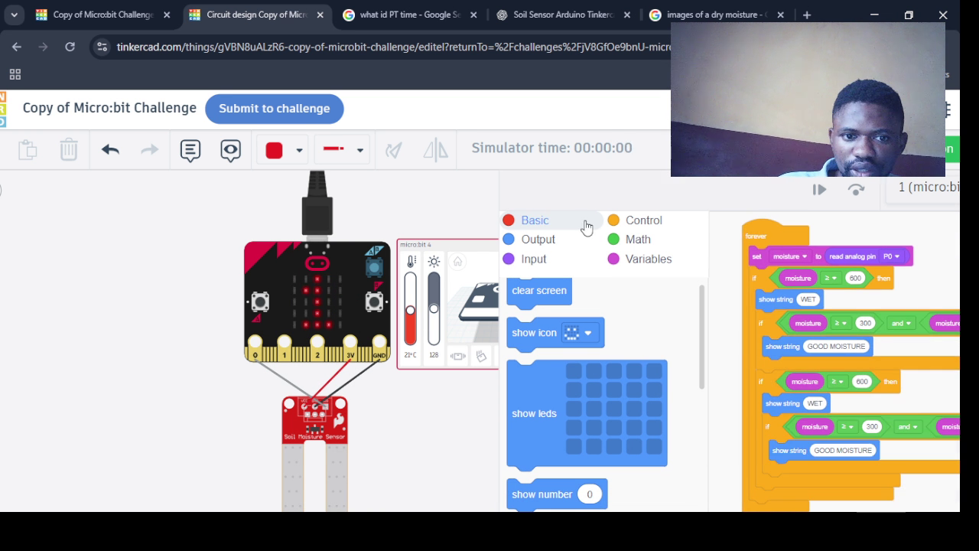
Stop the simulation and restart it with the code editor alongside the circuit
{"action": "left_click", "coordinate": [873, 149]}
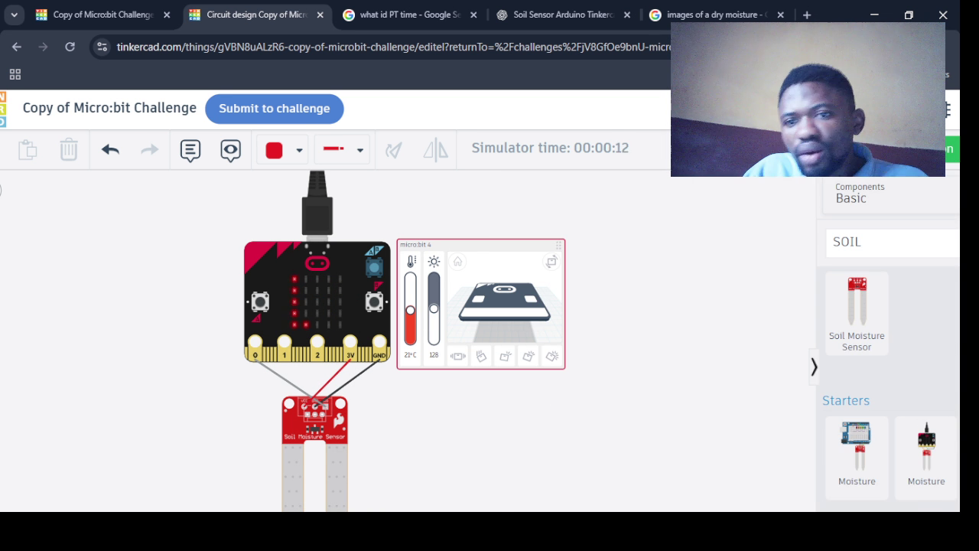
{"action": "left_click", "coordinate": [948, 148]}
{"action": "left_click", "coordinate": [811, 149]}
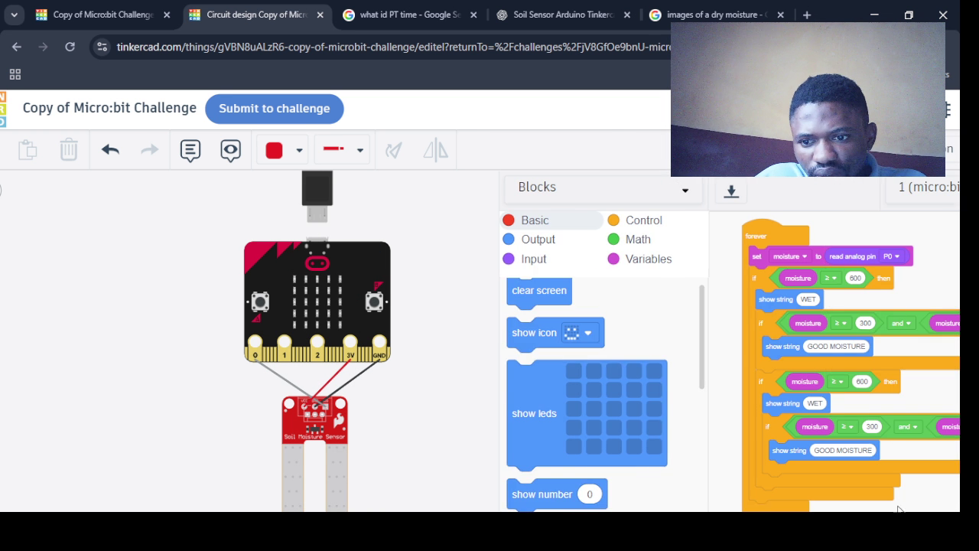
{"action": "left_click", "coordinate": [918, 149]}
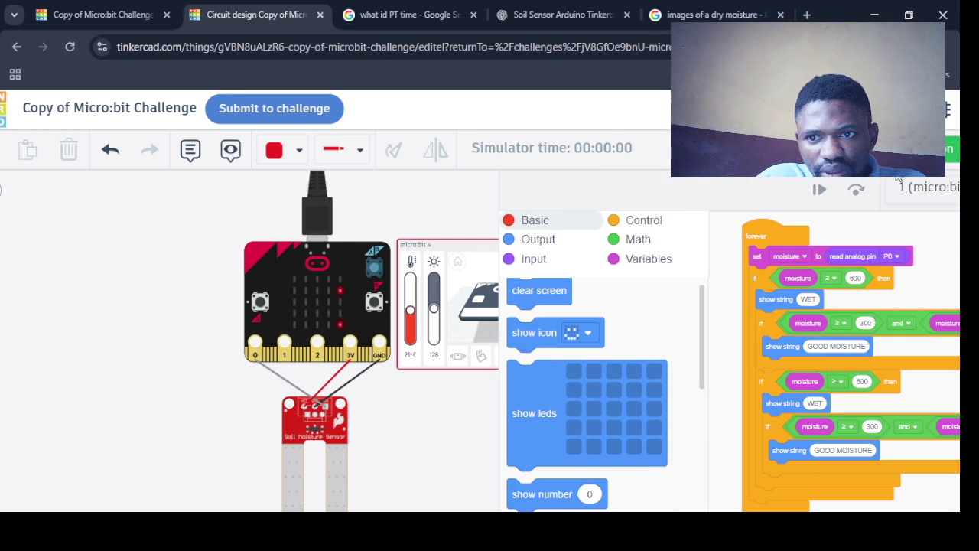
Reload the editor, reopen the block code and widen the code area
{"action": "left_click", "coordinate": [69, 50]}
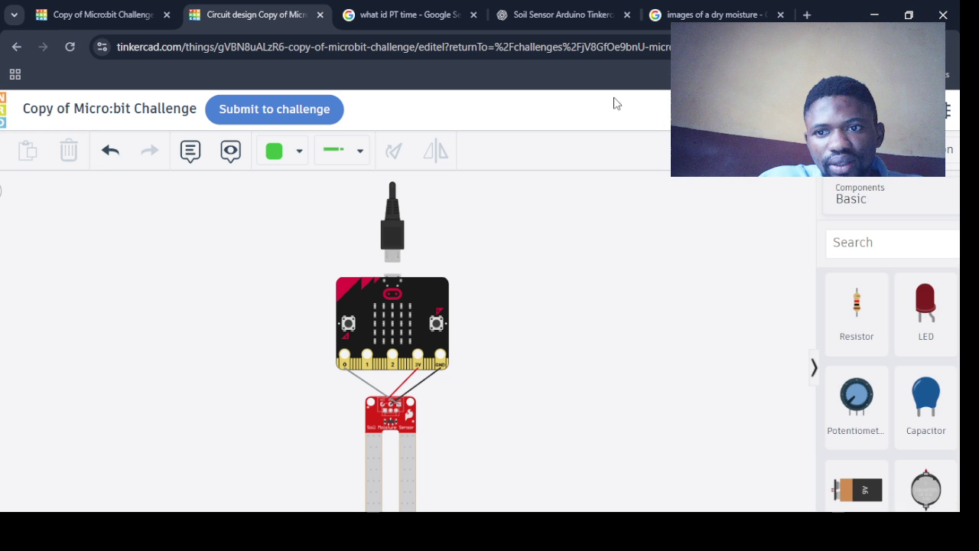
{"action": "left_click", "coordinate": [838, 150]}
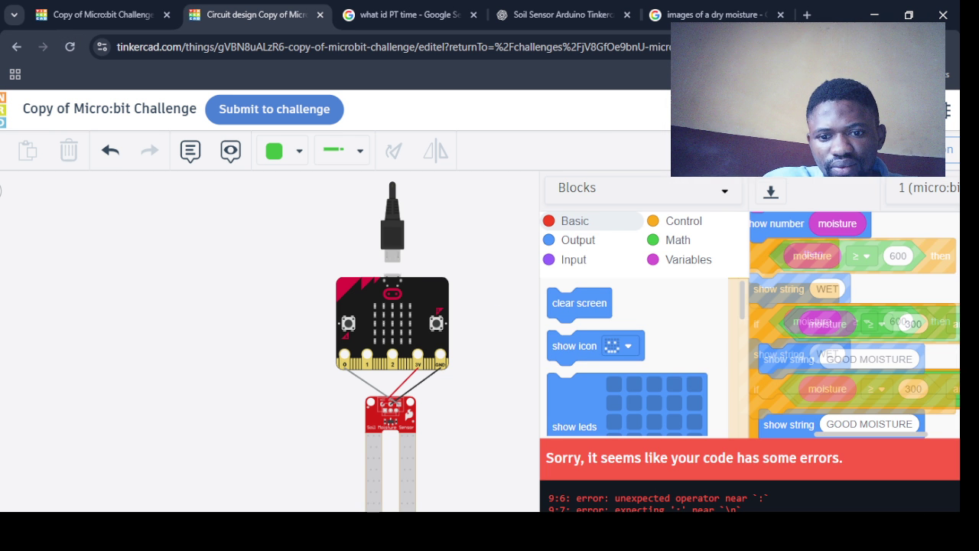
{"action": "left_click_drag", "start_coordinate": [540, 283], "coordinate": [300, 283]}
{"action": "mouse_move", "coordinate": [542, 321]}
{"action": "left_mouse_down"}
{"action": "mouse_move", "coordinate": [625, 308]}
{"action": "mouse_move", "coordinate": [584, 319]}
{"action": "left_mouse_up"}
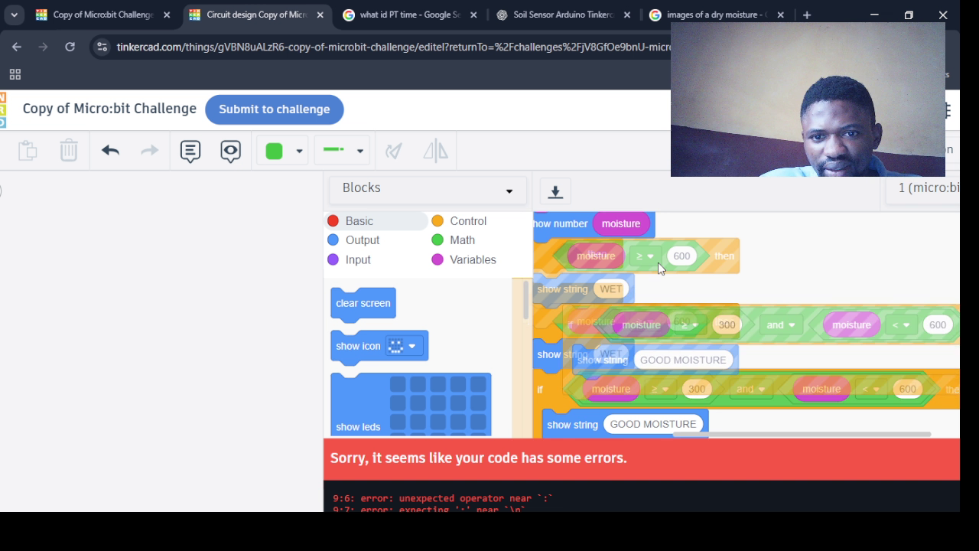
{"action": "scroll", "coordinate": [762, 241], "scroll_direction": "down", "scroll_amount": 2}
{"action": "scroll", "coordinate": [782, 255], "scroll_direction": "down", "scroll_amount": 1}
Discard the duplicate GOOD MOISTURE and WET checks and snap the if stack under set moisture
{"action": "mouse_move", "coordinate": [613, 253]}
{"action": "left_mouse_down"}
{"action": "mouse_move", "coordinate": [587, 347]}
{"action": "mouse_move", "coordinate": [528, 295]}
{"action": "left_mouse_up"}
{"action": "left_click_drag", "start_coordinate": [792, 339], "coordinate": [401, 376]}
{"action": "left_click_drag", "start_coordinate": [698, 291], "coordinate": [382, 340]}
{"action": "mouse_move", "coordinate": [536, 255]}
{"action": "left_mouse_down"}
{"action": "mouse_move", "coordinate": [616, 241]}
{"action": "mouse_move", "coordinate": [598, 228]}
{"action": "mouse_move", "coordinate": [762, 240]}
{"action": "mouse_move", "coordinate": [617, 279]}
{"action": "mouse_move", "coordinate": [721, 290]}
{"action": "mouse_move", "coordinate": [730, 272]}
{"action": "mouse_move", "coordinate": [491, 309]}
{"action": "left_mouse_up"}
{"action": "mouse_move", "coordinate": [620, 258]}
{"action": "left_mouse_down"}
{"action": "mouse_move", "coordinate": [612, 259]}
{"action": "mouse_move", "coordinate": [622, 259]}
{"action": "mouse_move", "coordinate": [631, 293]}
{"action": "mouse_move", "coordinate": [428, 322]}
{"action": "left_mouse_up"}
{"action": "right_click", "coordinate": [614, 264]}
{"action": "left_click_drag", "start_coordinate": [661, 331], "coordinate": [705, 261]}
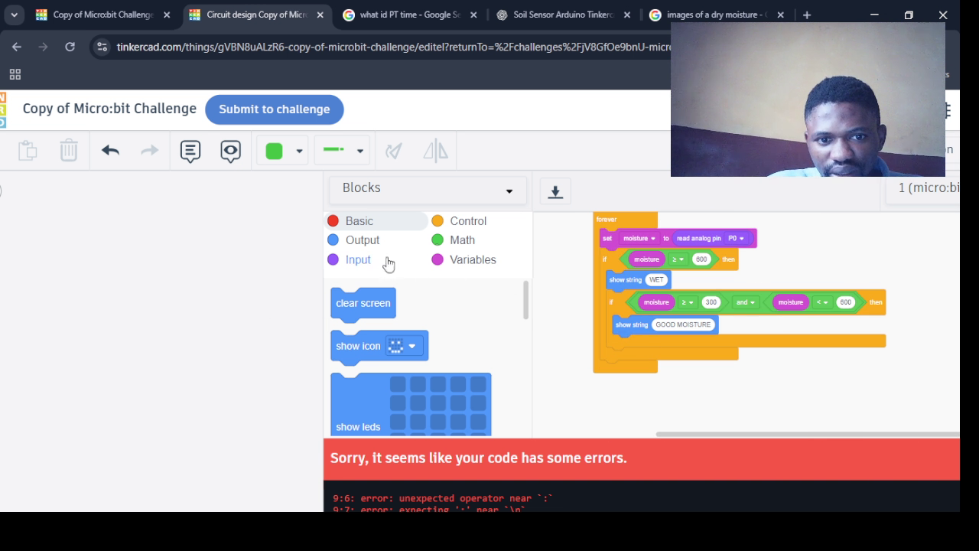
Drag an empty 'if true then' block from Control into the loop code, then reload the editor
{"action": "left_click", "coordinate": [466, 221]}
{"action": "left_click_drag", "start_coordinate": [526, 292], "coordinate": [516, 406]}
{"action": "mouse_move", "coordinate": [394, 318]}
{"action": "left_mouse_down"}
{"action": "mouse_move", "coordinate": [567, 346]}
{"action": "mouse_move", "coordinate": [627, 368]}
{"action": "left_mouse_up"}
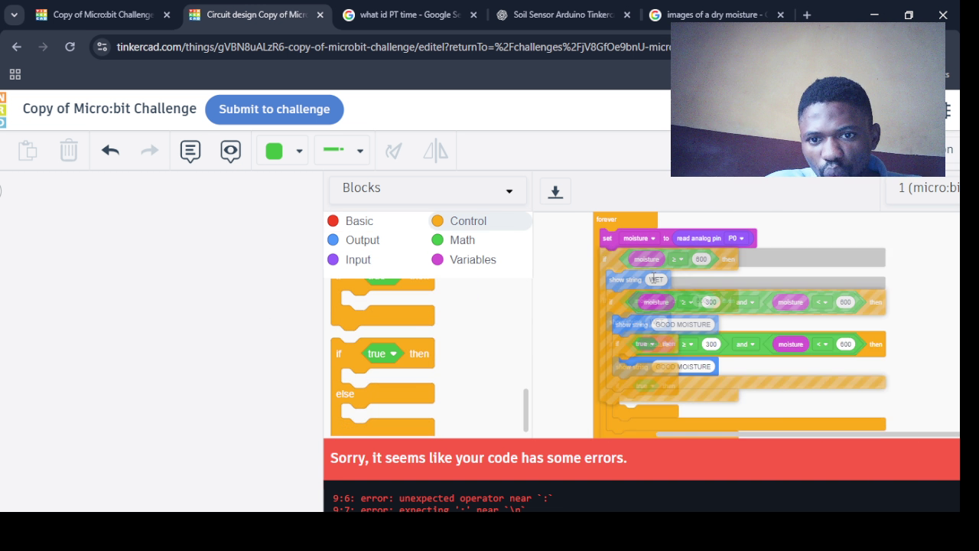
{"action": "left_click_drag", "start_coordinate": [654, 279], "coordinate": [343, 293]}
{"action": "left_click_drag", "start_coordinate": [525, 350], "coordinate": [610, 297]}
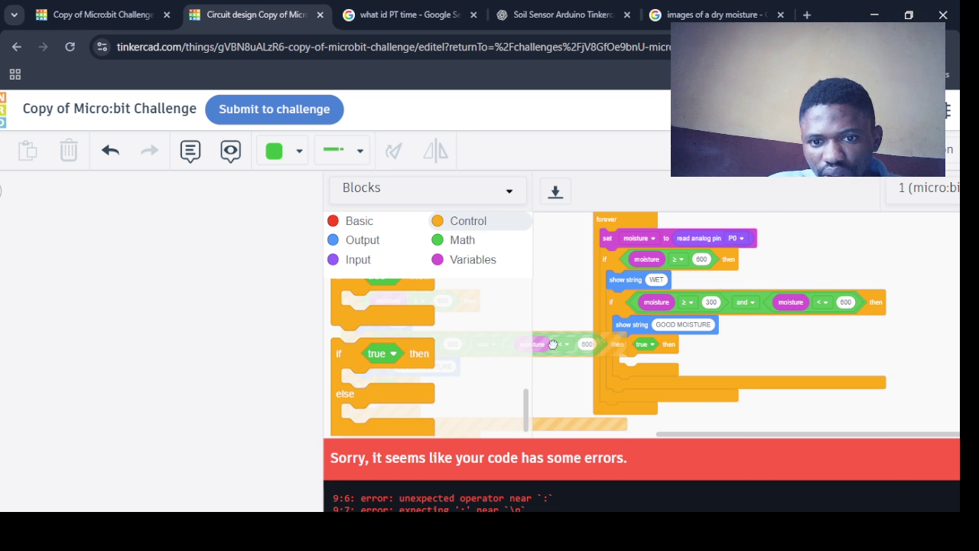
{"action": "left_click_drag", "start_coordinate": [609, 297], "coordinate": [614, 220]}
{"action": "left_click_drag", "start_coordinate": [613, 221], "coordinate": [735, 419]}
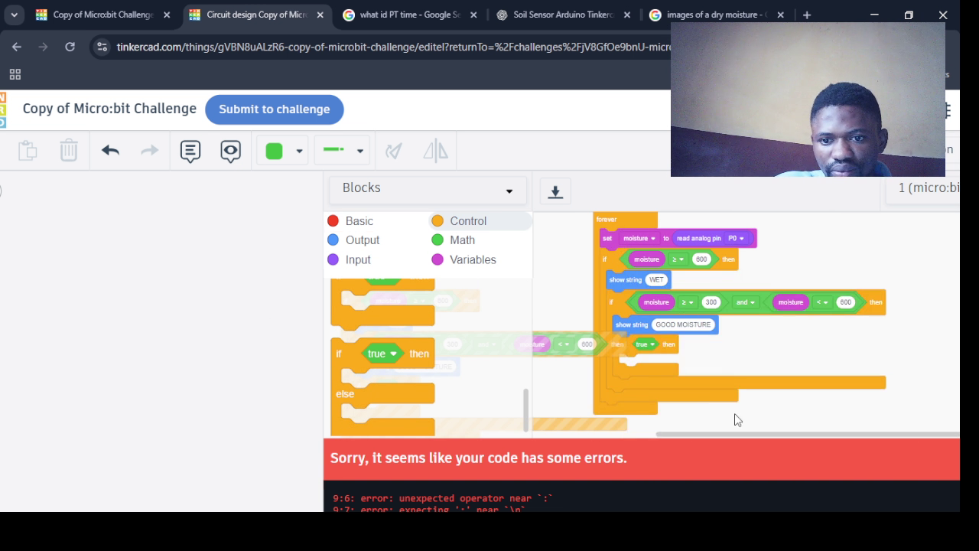
{"action": "mouse_move", "coordinate": [546, 348]}
{"action": "left_mouse_down"}
{"action": "mouse_move", "coordinate": [606, 269]}
{"action": "mouse_move", "coordinate": [671, 411]}
{"action": "left_mouse_up"}
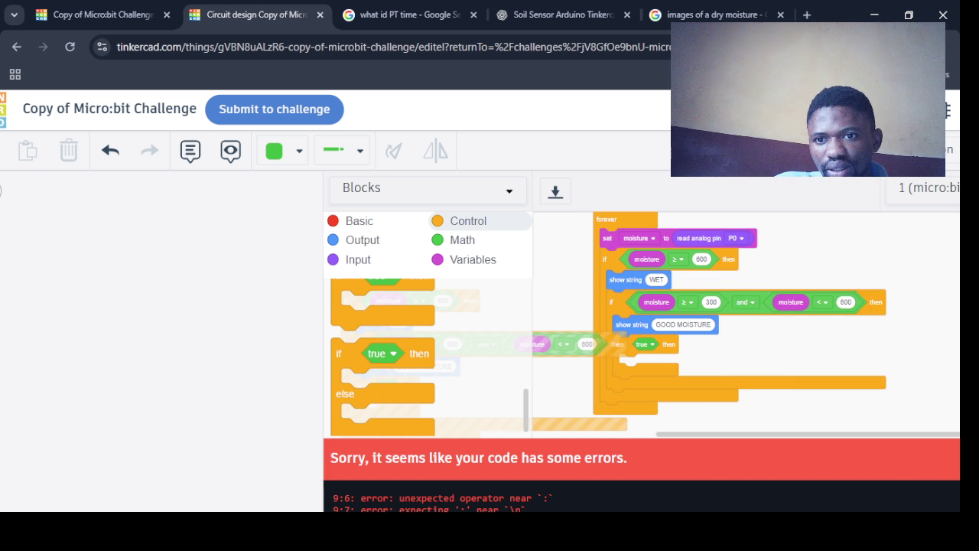
{"action": "mouse_move", "coordinate": [671, 411]}
{"action": "left_mouse_down"}
{"action": "mouse_move", "coordinate": [605, 222]}
{"action": "mouse_move", "coordinate": [625, 301]}
{"action": "mouse_move", "coordinate": [549, 348]}
{"action": "left_mouse_up"}
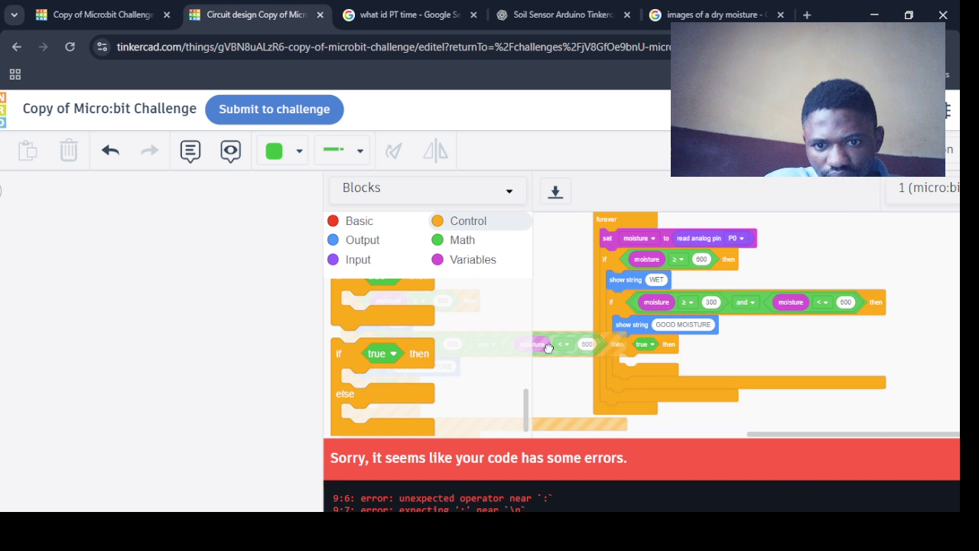
{"action": "left_click", "coordinate": [67, 51]}
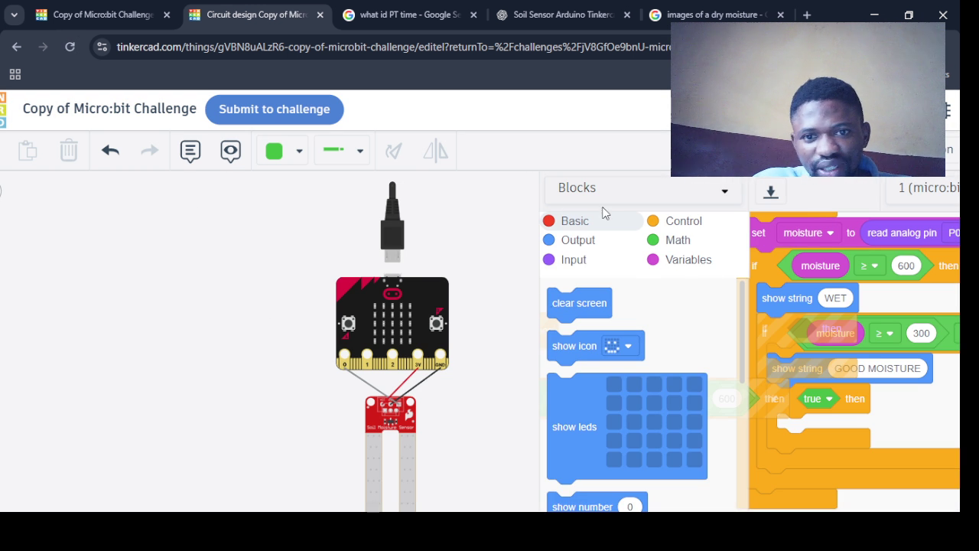
Delete the stray GOOD MOISTURE text block and the stray if block with its contents
{"action": "left_click_drag", "start_coordinate": [542, 303], "coordinate": [287, 268]}
{"action": "mouse_move", "coordinate": [496, 345]}
{"action": "left_mouse_down"}
{"action": "mouse_move", "coordinate": [518, 338]}
{"action": "mouse_move", "coordinate": [551, 406]}
{"action": "mouse_move", "coordinate": [512, 401]}
{"action": "mouse_move", "coordinate": [593, 323]}
{"action": "mouse_move", "coordinate": [448, 375]}
{"action": "mouse_move", "coordinate": [478, 383]}
{"action": "mouse_move", "coordinate": [550, 472]}
{"action": "mouse_move", "coordinate": [763, 306]}
{"action": "left_mouse_up"}
{"action": "scroll", "coordinate": [593, 324], "scroll_direction": "down", "scroll_amount": 2}
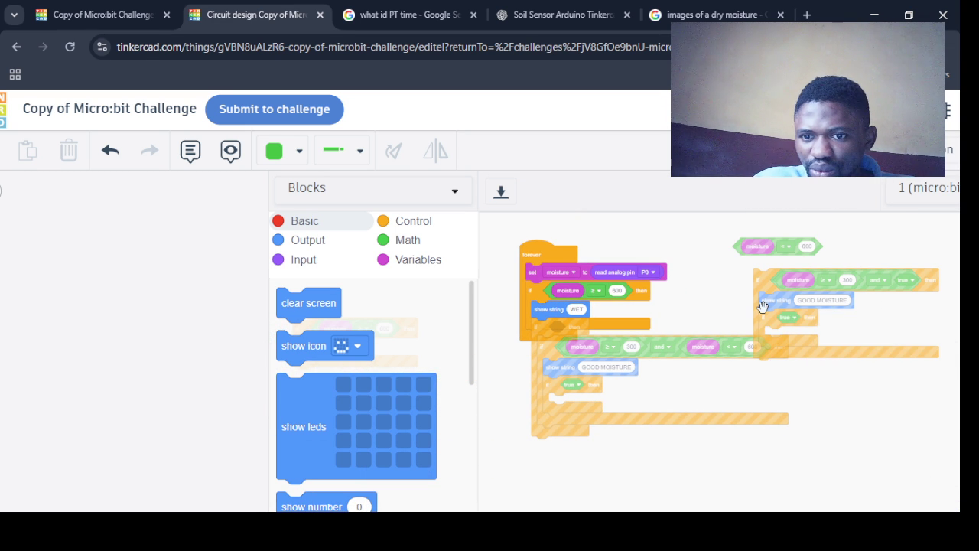
{"action": "right_click", "coordinate": [763, 306]}
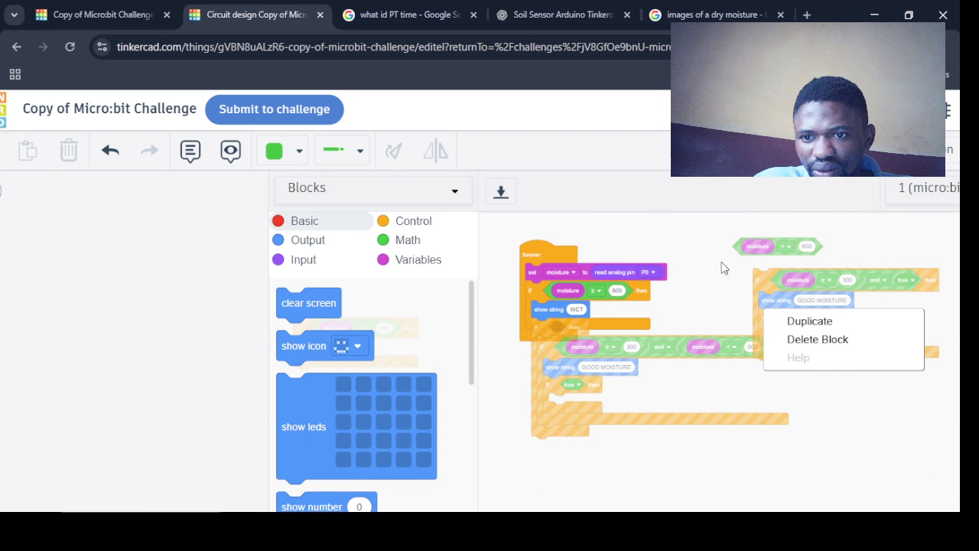
{"action": "left_click", "coordinate": [807, 338]}
{"action": "right_click", "coordinate": [775, 293]}
{"action": "right_click", "coordinate": [768, 286]}
{"action": "left_click", "coordinate": [826, 316]}
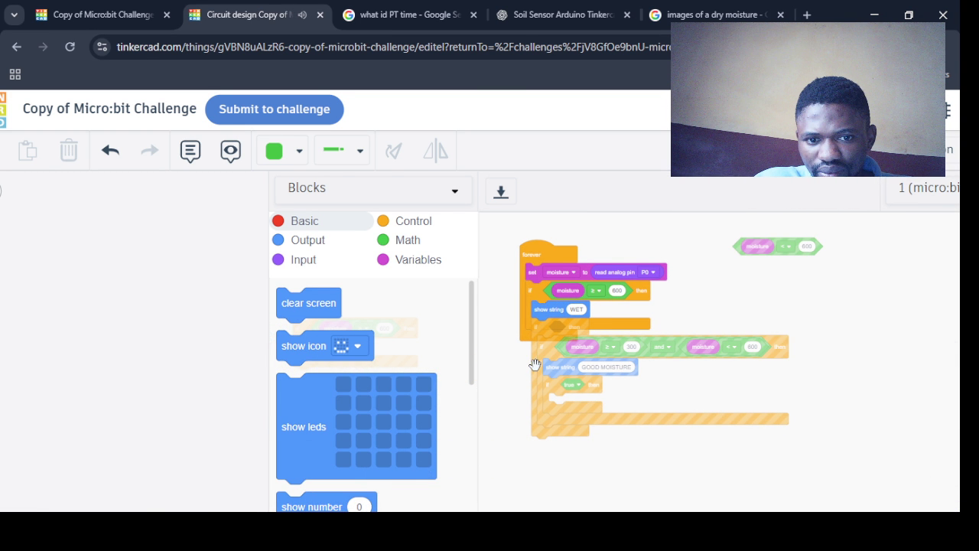
Discard the extra empty if block and place a moisture < 600 comparison in the inner if
{"action": "left_click_drag", "start_coordinate": [273, 356], "coordinate": [148, 336]}
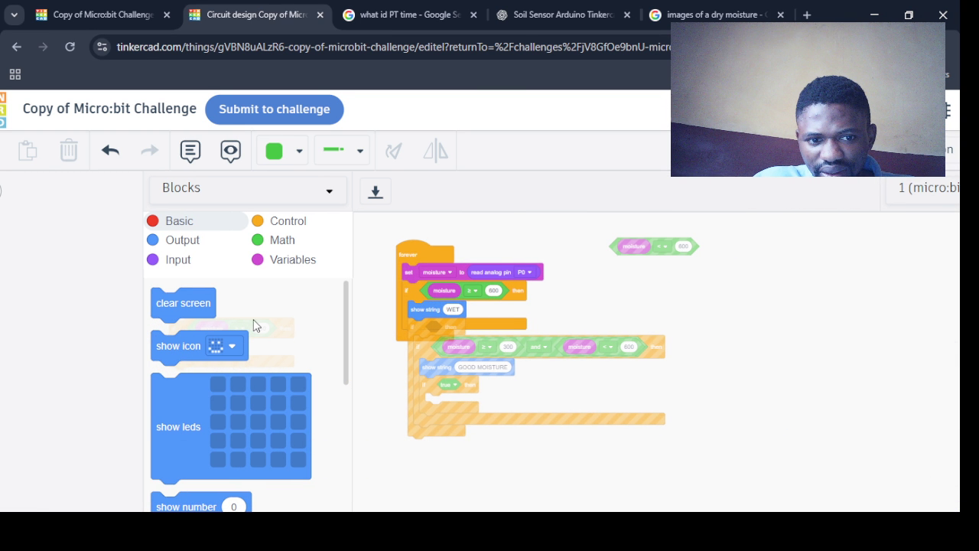
{"action": "left_click_drag", "start_coordinate": [409, 255], "coordinate": [470, 229]}
{"action": "left_click_drag", "start_coordinate": [417, 327], "coordinate": [479, 313]}
{"action": "left_click_drag", "start_coordinate": [493, 338], "coordinate": [550, 338]}
{"action": "left_click_drag", "start_coordinate": [472, 323], "coordinate": [271, 331]}
{"action": "left_click_drag", "start_coordinate": [593, 332], "coordinate": [467, 314]}
{"action": "left_click_drag", "start_coordinate": [634, 247], "coordinate": [517, 353]}
Change the inner if's moisture threshold from 600 to 300
{"action": "left_click", "coordinate": [565, 343]}
{"action": "type", "text": "300"}
{"action": "left_click", "coordinate": [329, 345]}
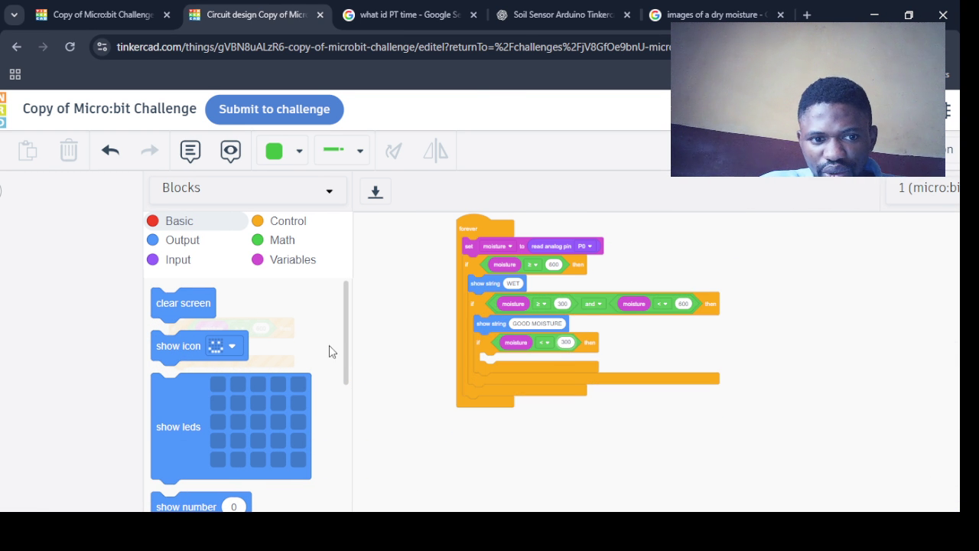
{"action": "left_click_drag", "start_coordinate": [345, 358], "coordinate": [343, 400]}
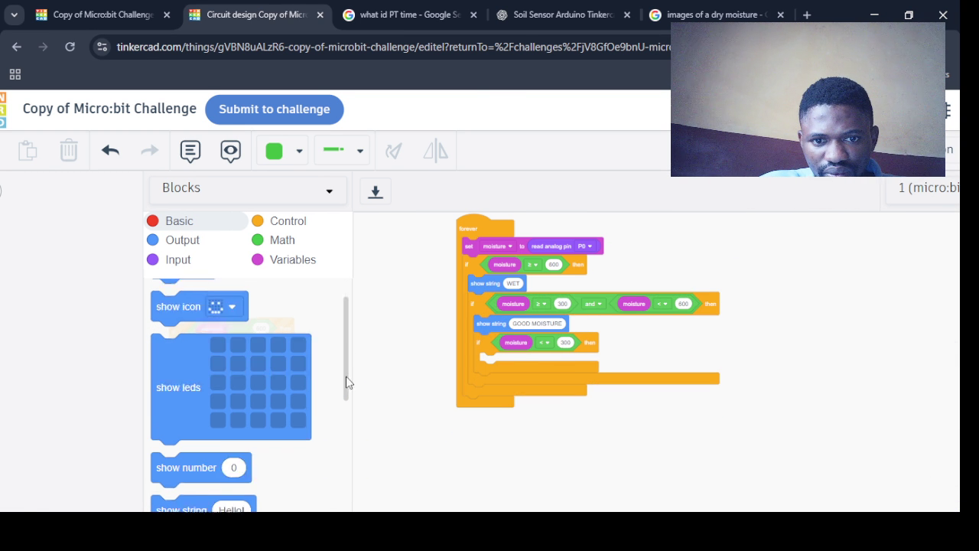
{"action": "scroll", "coordinate": [286, 401], "scroll_direction": "down", "scroll_amount": 1}
Add two show string blocks inside the inner if, reading WET and PUMP
{"action": "mouse_move", "coordinate": [190, 397]}
{"action": "left_mouse_down"}
{"action": "mouse_move", "coordinate": [496, 384]}
{"action": "mouse_move", "coordinate": [502, 365]}
{"action": "left_mouse_up"}
{"action": "left_click_drag", "start_coordinate": [220, 410], "coordinate": [528, 365]}
{"action": "left_click", "coordinate": [526, 361]}
{"action": "type", "text": "we"}
{"action": "key", "text": "BackSpace"}
{"action": "key", "text": "BackSpace"}
{"action": "type", "text": "WE"}
{"action": "left_click", "coordinate": [524, 395]}
{"action": "type", "text": "PUMP"}
{"action": "left_click", "coordinate": [760, 346]}
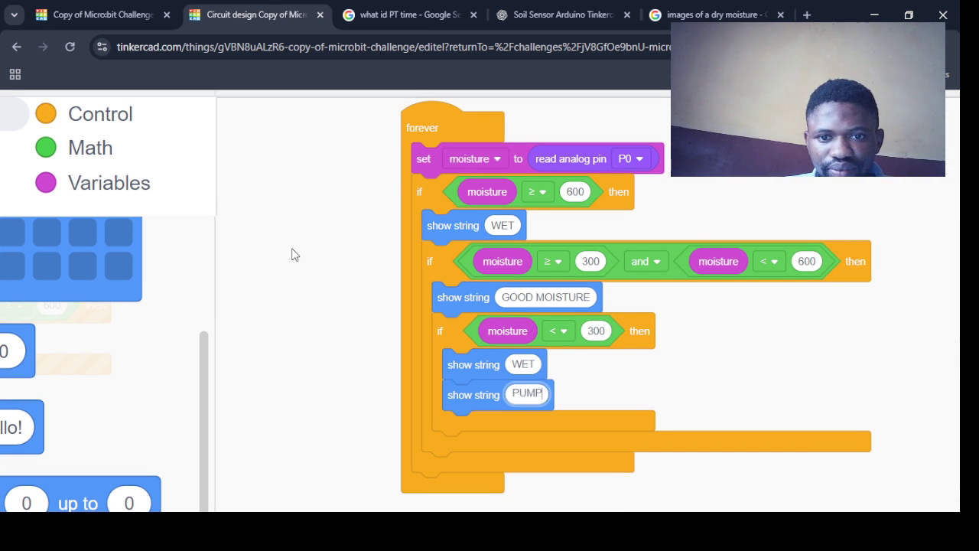
{"action": "scroll", "coordinate": [292, 255], "scroll_direction": "down", "scroll_amount": 1}
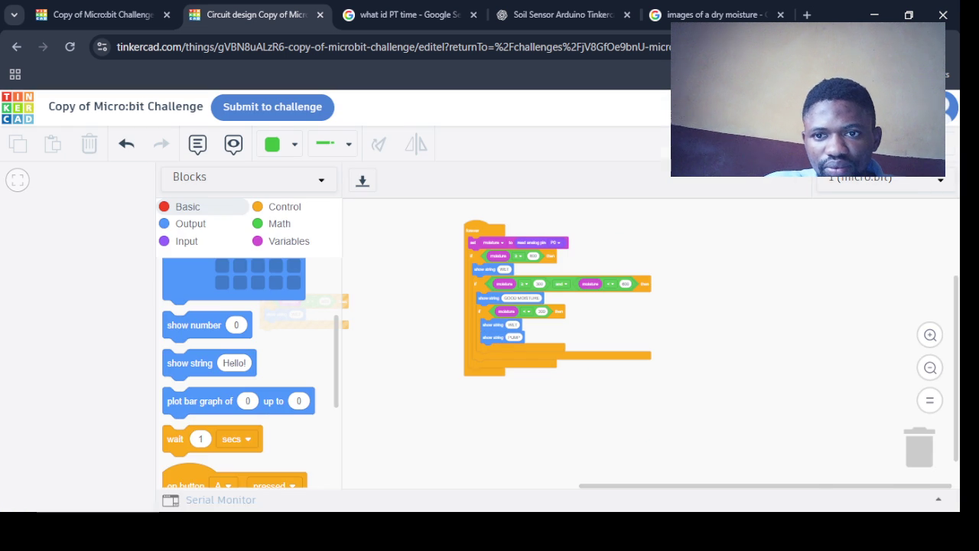
Run the simulation and vary the soil moisture sensor's level up and down
{"action": "left_click", "coordinate": [773, 144]}
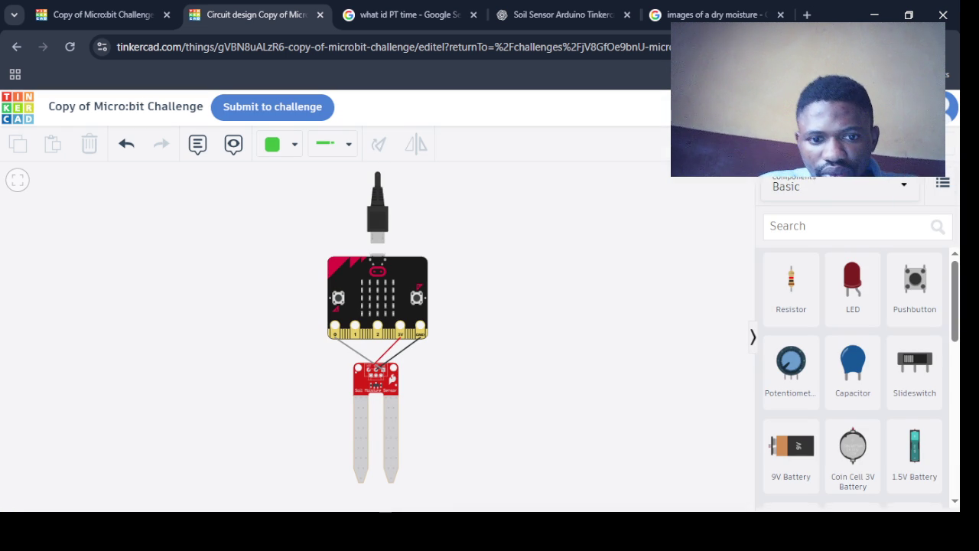
{"action": "left_click", "coordinate": [849, 143]}
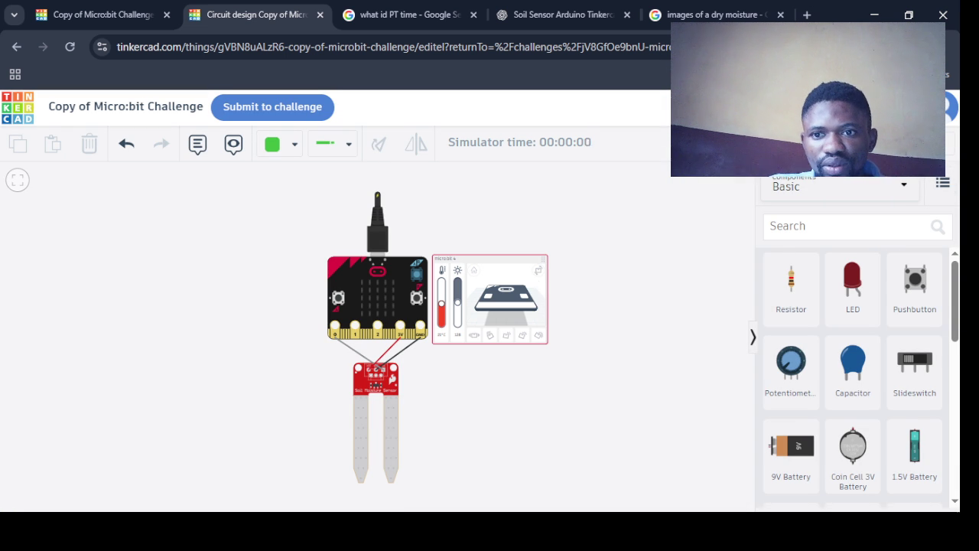
{"action": "left_click", "coordinate": [364, 433]}
{"action": "left_click_drag", "start_coordinate": [363, 433], "coordinate": [380, 433]}
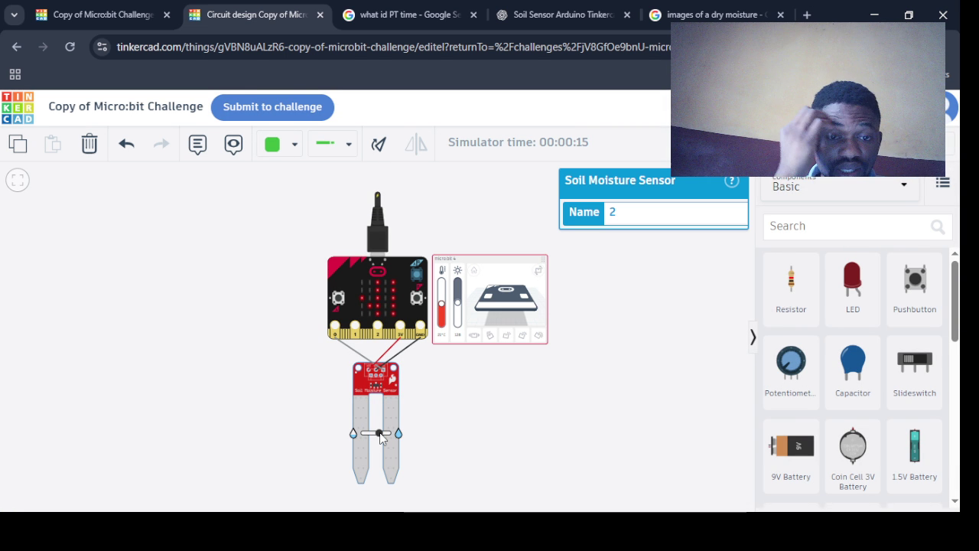
{"action": "left_click_drag", "start_coordinate": [380, 434], "coordinate": [377, 433]}
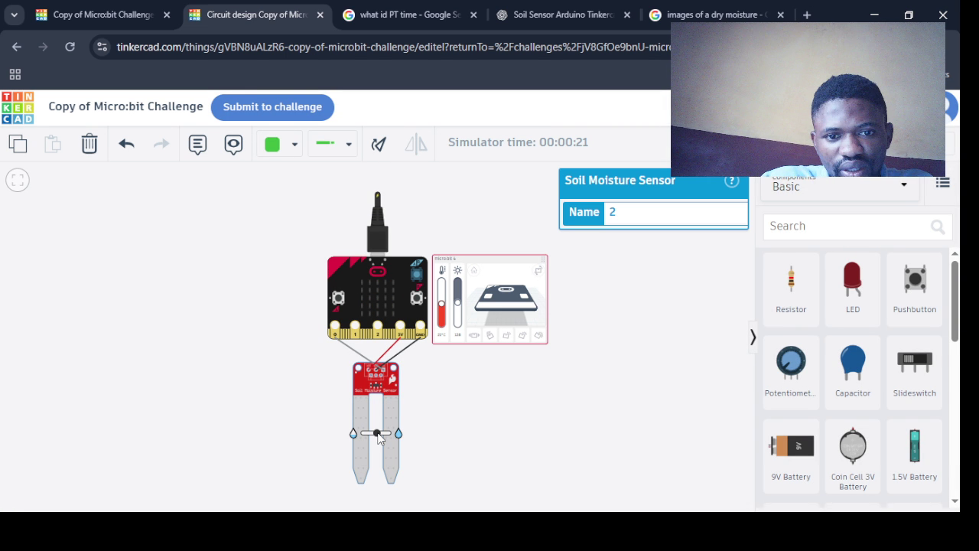
{"action": "left_click_drag", "start_coordinate": [377, 433], "coordinate": [390, 433]}
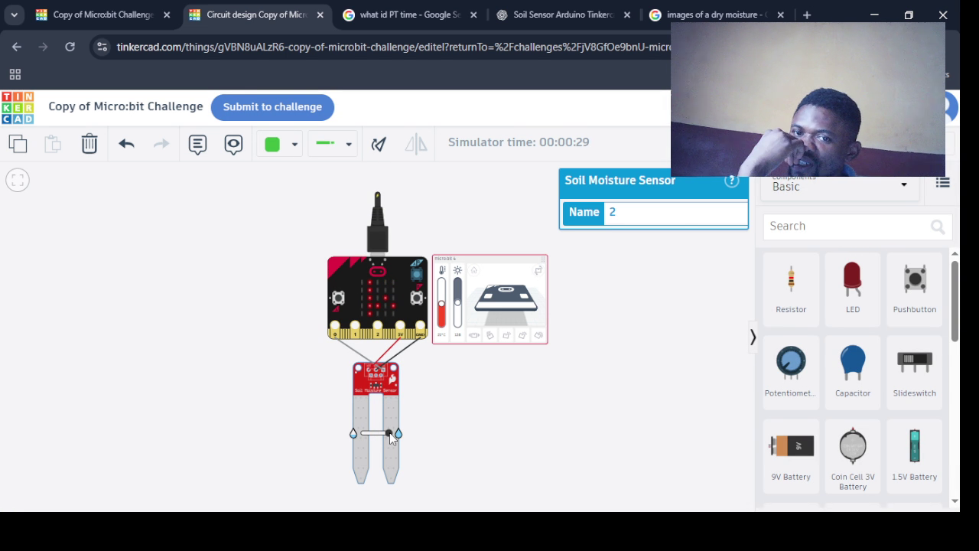
{"action": "left_click_drag", "start_coordinate": [390, 432], "coordinate": [367, 433]}
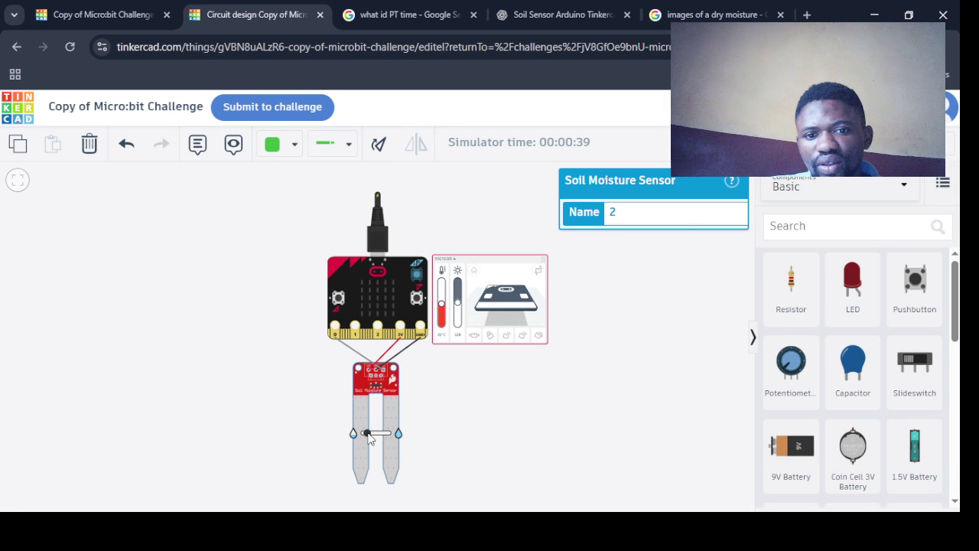
{"action": "mouse_move", "coordinate": [368, 434]}
{"action": "left_mouse_down"}
{"action": "mouse_move", "coordinate": [383, 433]}
{"action": "mouse_move", "coordinate": [375, 439]}
{"action": "left_mouse_up"}
Stop the simulation and return to the block code
{"action": "left_click", "coordinate": [880, 142]}
{"action": "left_click", "coordinate": [803, 142]}
{"action": "scroll", "coordinate": [583, 277], "scroll_direction": "up", "scroll_amount": 1}
{"action": "scroll", "coordinate": [583, 277], "scroll_direction": "up", "scroll_amount": 2}
{"action": "scroll", "coordinate": [583, 277], "scroll_direction": "up", "scroll_amount": 1}
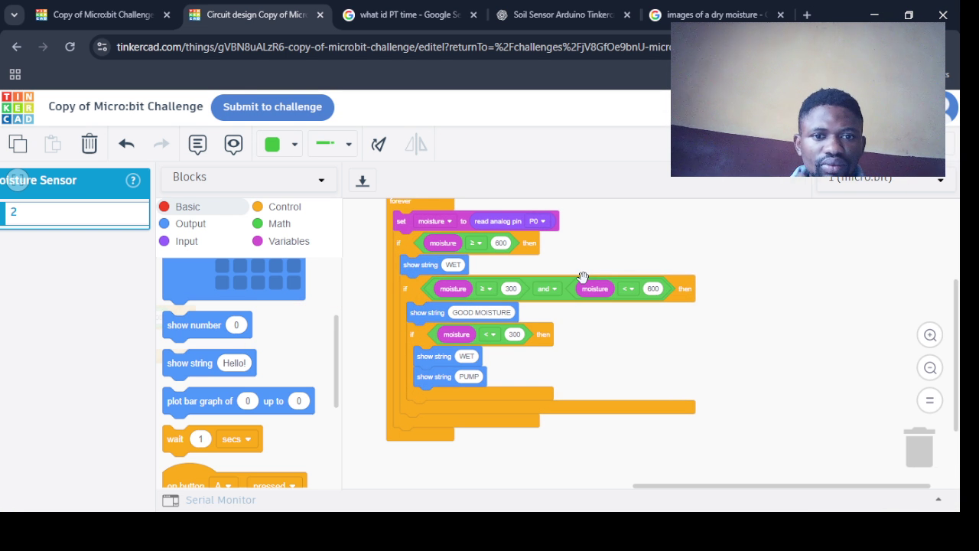
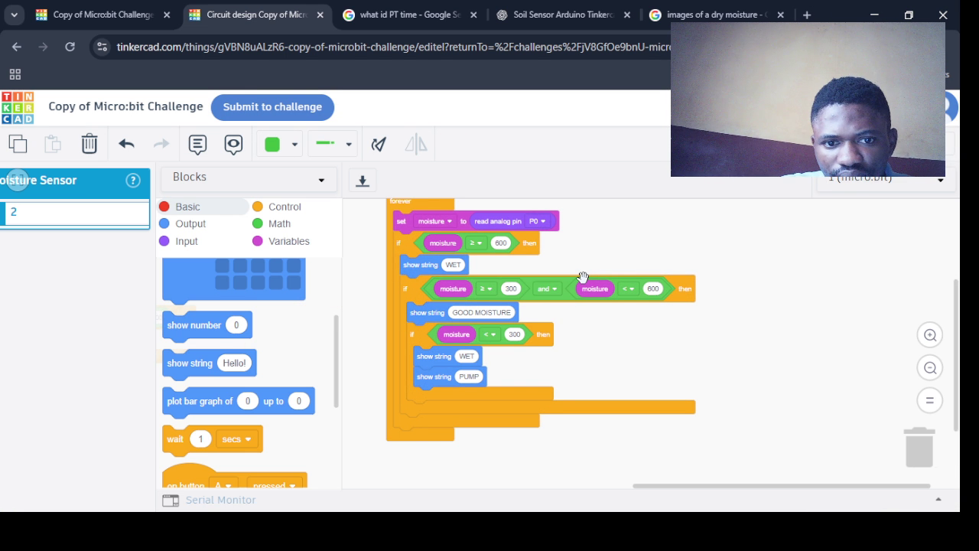
Drag the 300–600 and below-300 moisture if blocks out of nesting so all three checks run in sequence
{"action": "left_click_drag", "start_coordinate": [408, 296], "coordinate": [399, 310]}
{"action": "mouse_move", "coordinate": [416, 364]}
{"action": "left_mouse_down"}
{"action": "mouse_move", "coordinate": [449, 419]}
{"action": "mouse_move", "coordinate": [402, 380]}
{"action": "left_mouse_up"}
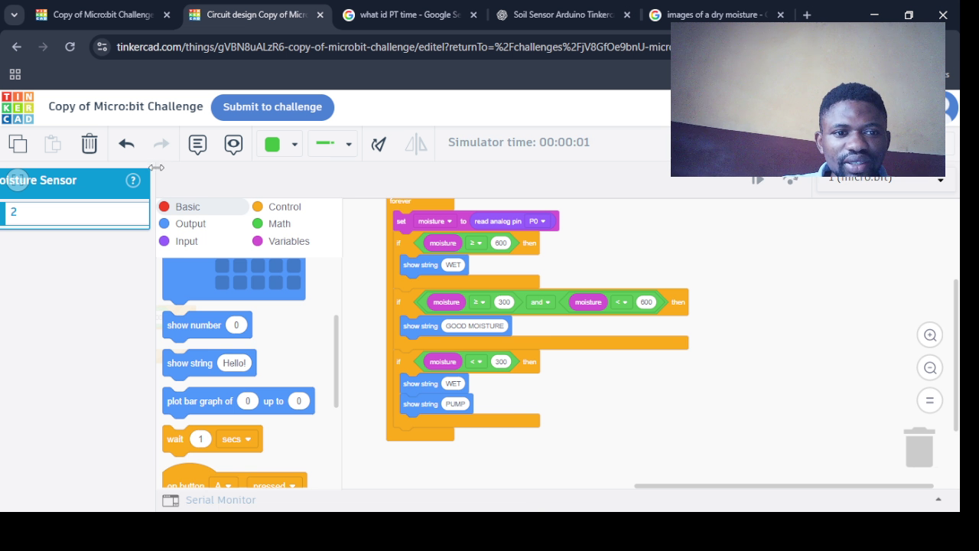
Narrow the code panel to reveal the micro:bit circuit and restart the simulation
{"action": "left_click", "coordinate": [162, 226]}
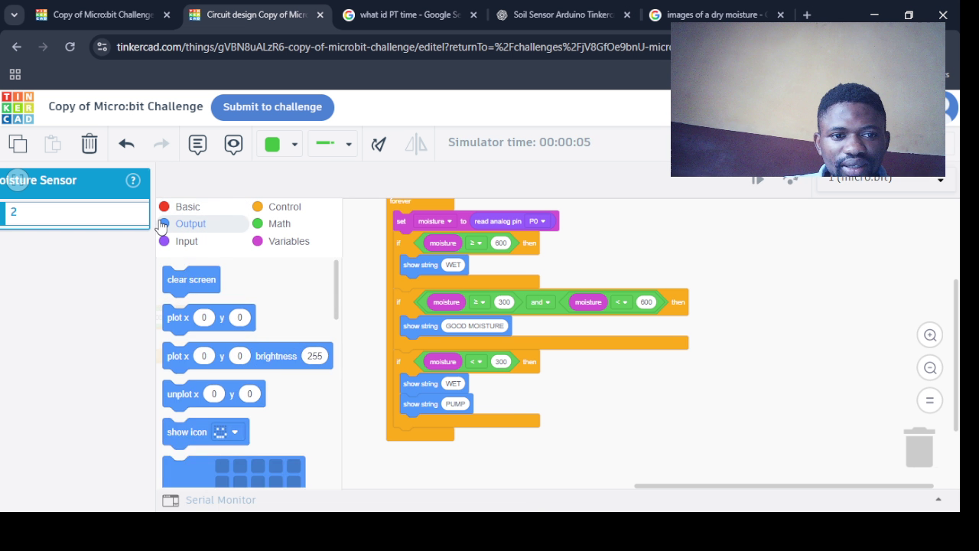
{"action": "left_click_drag", "start_coordinate": [153, 261], "coordinate": [507, 258]}
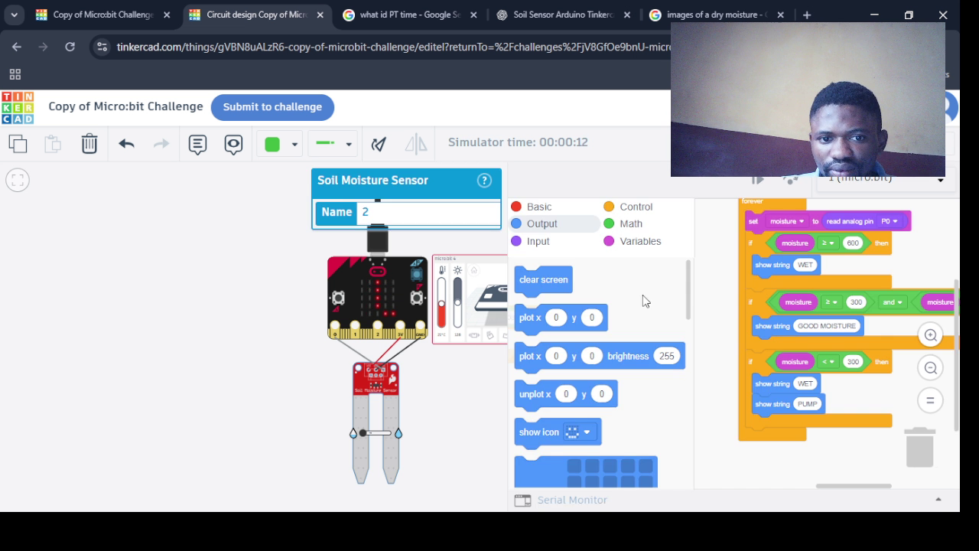
{"action": "left_click", "coordinate": [849, 107]}
{"action": "left_click", "coordinate": [872, 107]}
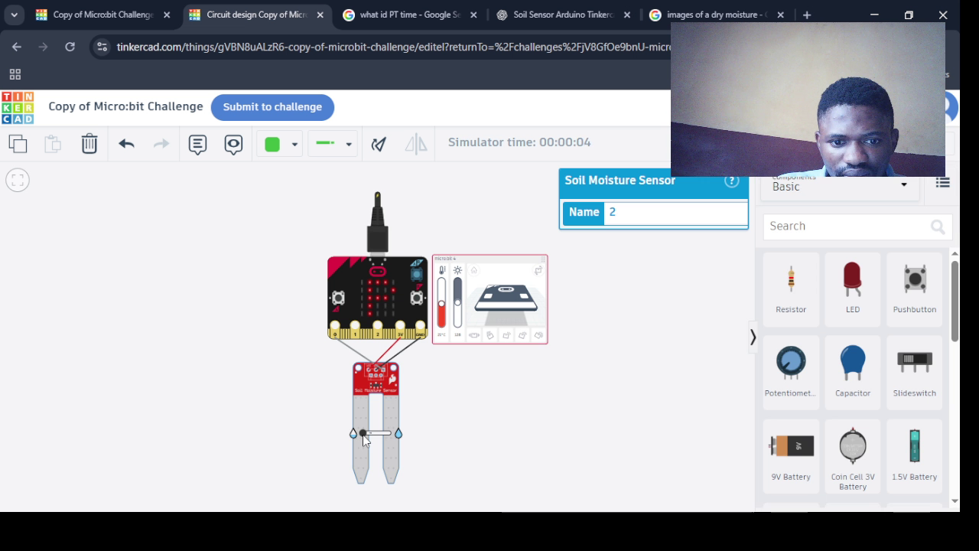
Slide the soil sensor's moisture level back and forth and watch the micro:bit LEDs react
{"action": "left_click_drag", "start_coordinate": [363, 433], "coordinate": [383, 434]}
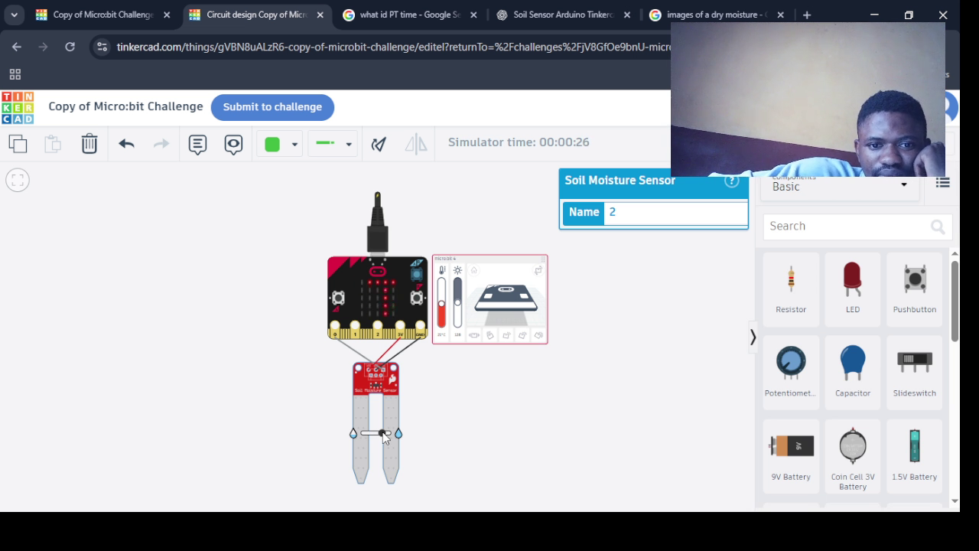
{"action": "left_click_drag", "start_coordinate": [383, 437], "coordinate": [378, 438]}
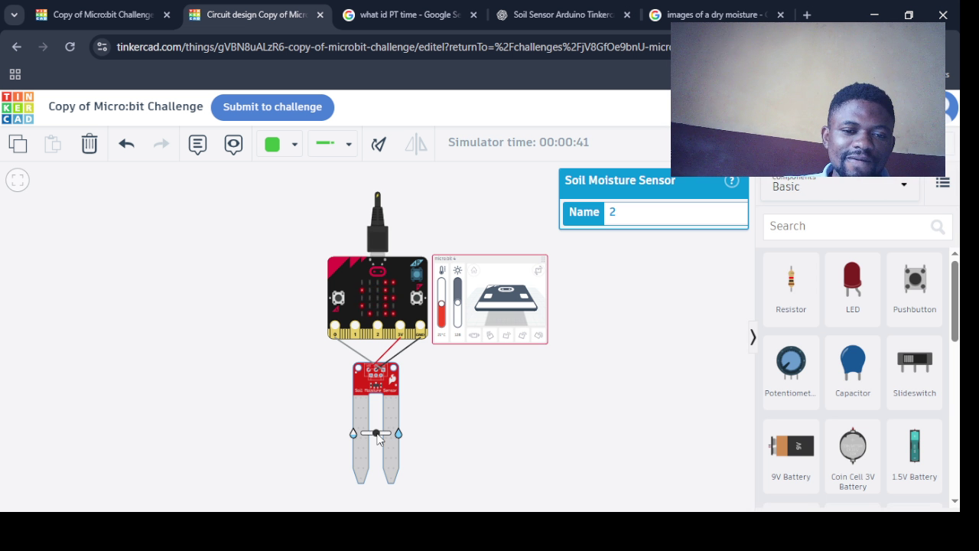
{"action": "left_click_drag", "start_coordinate": [376, 434], "coordinate": [365, 434]}
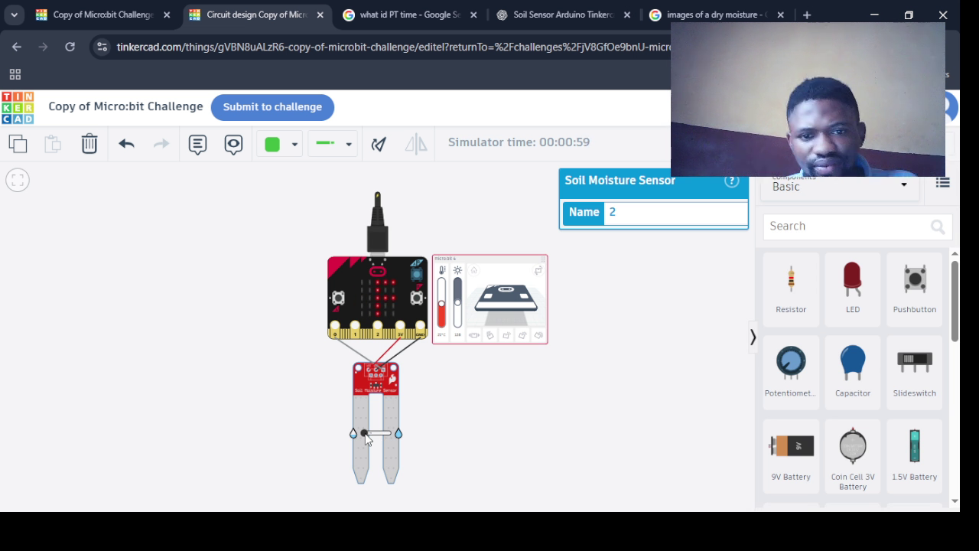
Stop the simulation and switch the code editor to Python text mode
{"action": "left_click", "coordinate": [880, 143]}
{"action": "left_click", "coordinate": [796, 144]}
{"action": "left_click", "coordinate": [597, 178]}
{"action": "left_click", "coordinate": [597, 237]}
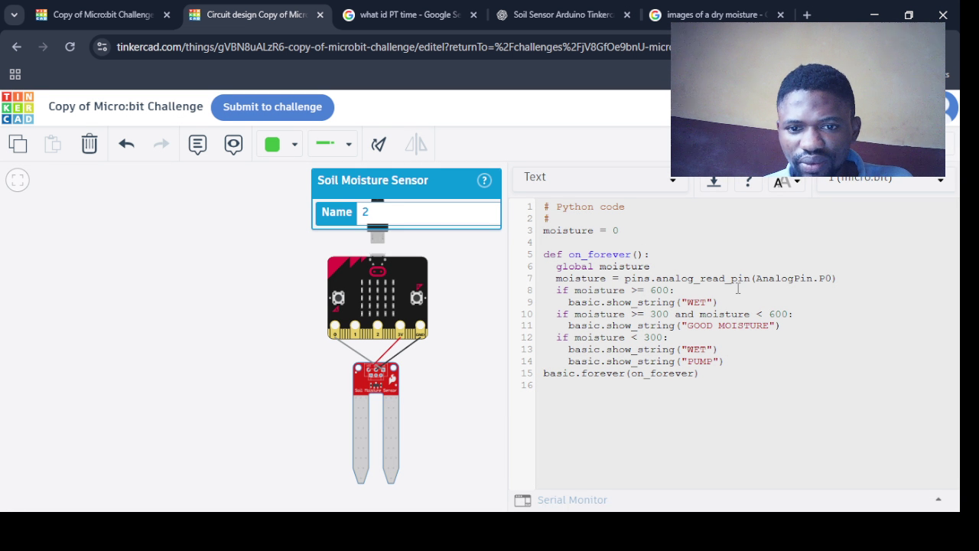
Change the 'if' on line 10 to 'elif'
{"action": "left_click", "coordinate": [557, 319]}
{"action": "type", "text": "ell"}
{"action": "key", "text": "BackSpace"}
{"action": "type", "text": "l"}
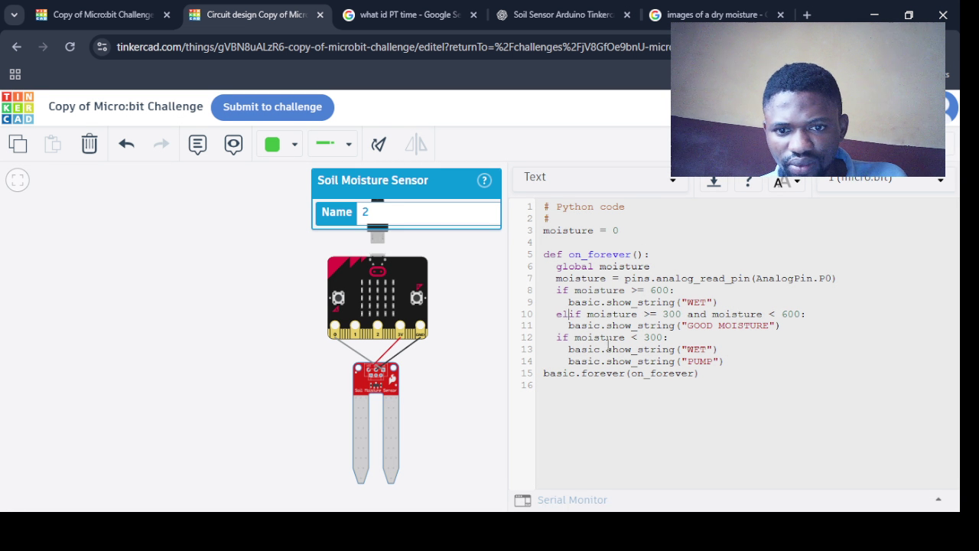
Switch the code back to Blocks mode and confirm the reset
{"action": "left_click", "coordinate": [648, 192]}
{"action": "left_click", "coordinate": [566, 205]}
{"action": "left_click", "coordinate": [510, 327]}
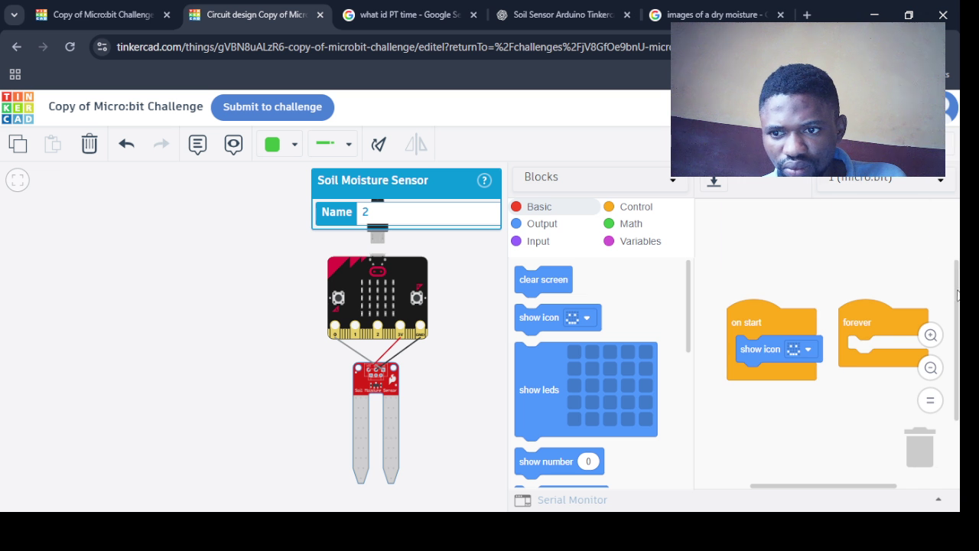
Switch the code editor to text mode, then undo the change
{"action": "left_click_drag", "start_coordinate": [956, 299], "coordinate": [881, 210]}
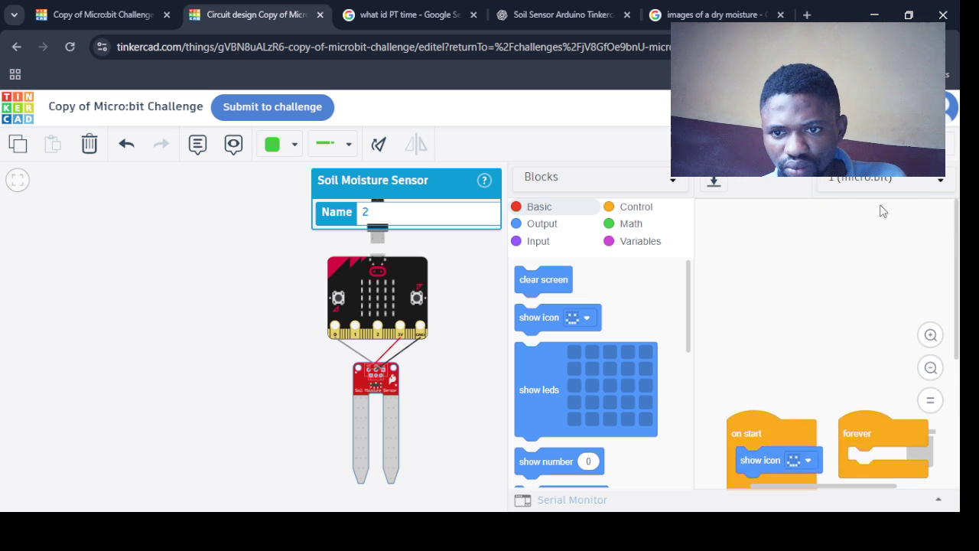
{"action": "left_click", "coordinate": [801, 145]}
{"action": "left_click", "coordinate": [800, 145]}
{"action": "left_click", "coordinate": [551, 237]}
{"action": "left_click", "coordinate": [523, 339]}
{"action": "key", "text": "ctrl+z"}
Return the code editor to Blocks mode and confirm
{"action": "left_click", "coordinate": [754, 106]}
{"action": "left_click", "coordinate": [707, 107]}
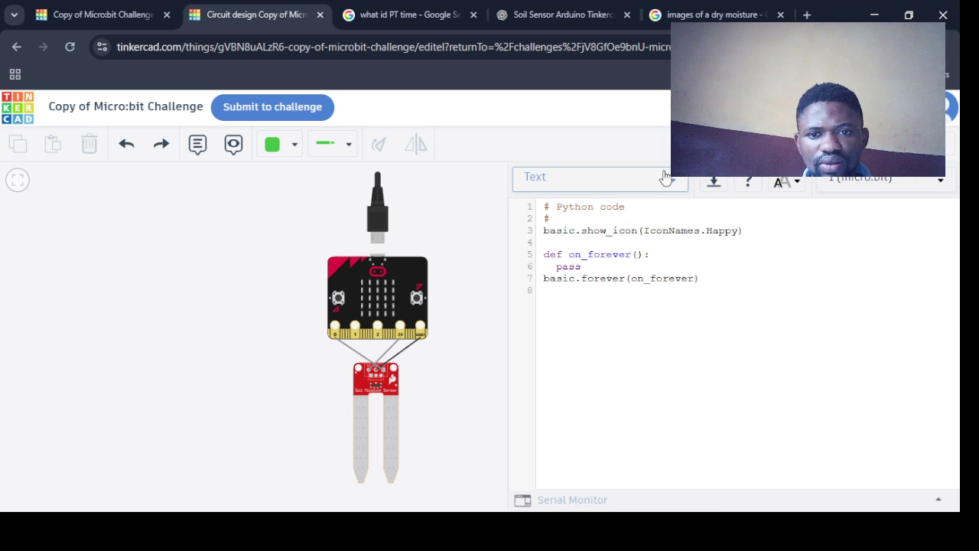
{"action": "left_click", "coordinate": [596, 177]}
{"action": "left_click", "coordinate": [589, 193]}
{"action": "left_click", "coordinate": [502, 340]}
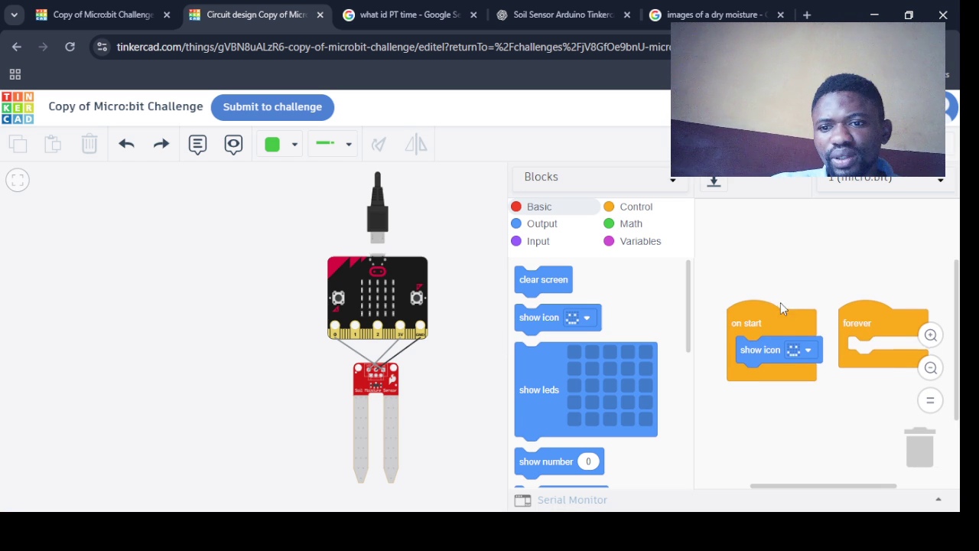
Delete the on start block
{"action": "scroll", "coordinate": [779, 302], "scroll_direction": "down", "scroll_amount": 2}
{"action": "left_click", "coordinate": [752, 238]}
{"action": "key", "text": "Delete"}
Create a new variable named moisture
{"action": "left_click", "coordinate": [642, 241]}
{"action": "left_click", "coordinate": [570, 277]}
{"action": "type", "text": "moisture"}
{"action": "key", "text": "Return"}
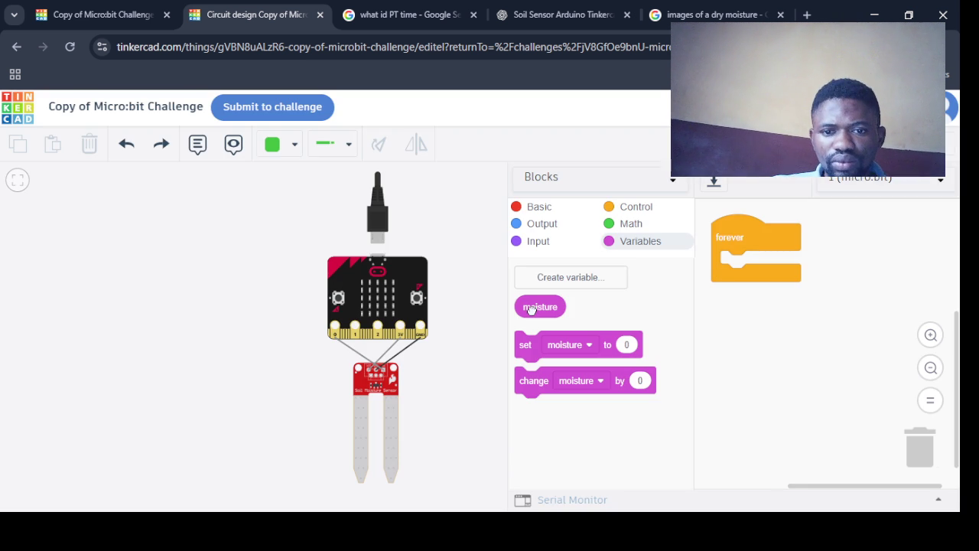
Set moisture to the digital pin P0 reading inside forever and add an if block
{"action": "left_click_drag", "start_coordinate": [526, 344], "coordinate": [733, 271]}
{"action": "left_click", "coordinate": [536, 242]}
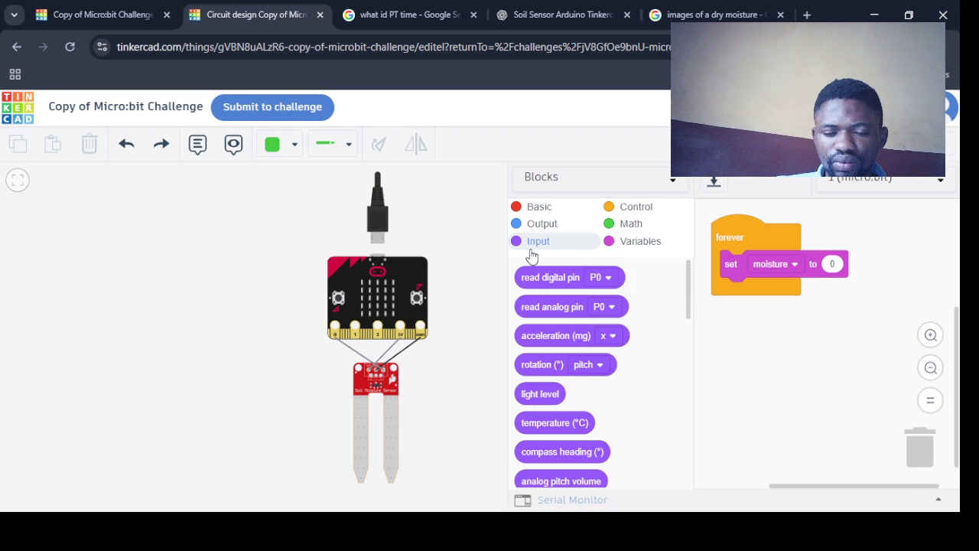
{"action": "mouse_move", "coordinate": [550, 280]}
{"action": "left_mouse_down"}
{"action": "mouse_move", "coordinate": [686, 287]}
{"action": "mouse_move", "coordinate": [853, 266]}
{"action": "left_mouse_up"}
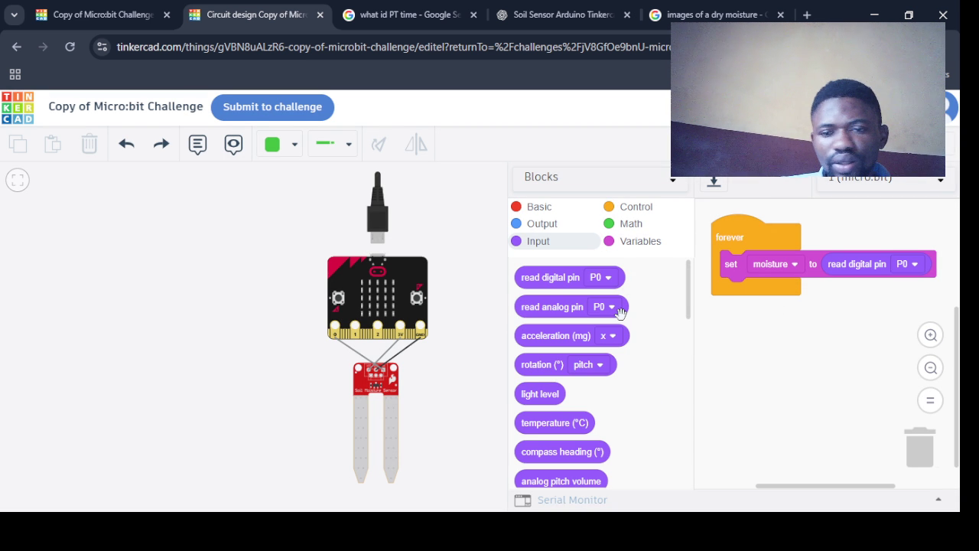
{"action": "left_click", "coordinate": [636, 206]}
{"action": "scroll", "coordinate": [664, 338], "scroll_direction": "down", "scroll_amount": 5}
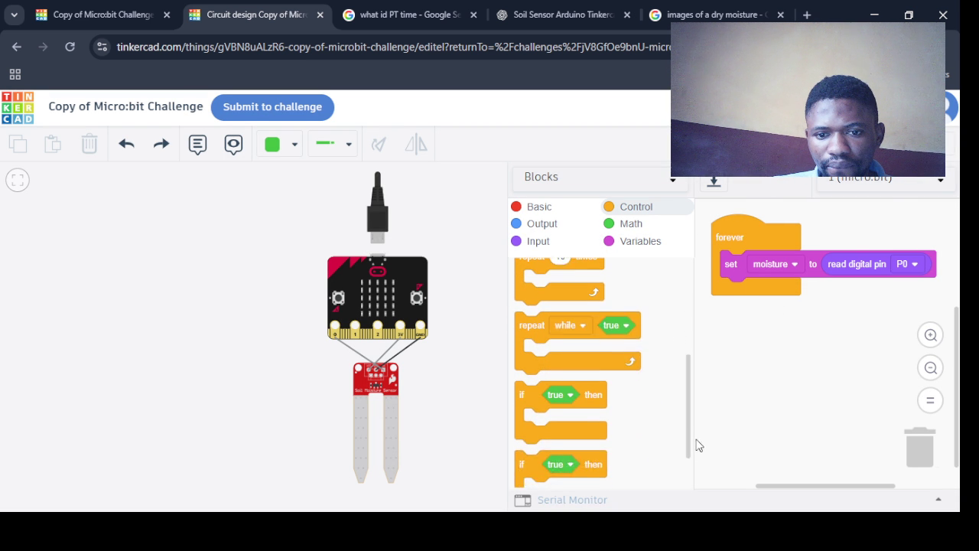
{"action": "mouse_move", "coordinate": [557, 335]}
{"action": "left_mouse_down"}
{"action": "mouse_move", "coordinate": [661, 329]}
{"action": "mouse_move", "coordinate": [763, 294]}
{"action": "left_mouse_up"}
Make the if condition moisture ≥ 600, then duplicate the if check
{"action": "left_click", "coordinate": [631, 223]}
{"action": "left_click_drag", "start_coordinate": [559, 315], "coordinate": [723, 295]}
{"action": "left_click", "coordinate": [640, 241]}
{"action": "left_click_drag", "start_coordinate": [541, 307], "coordinate": [788, 298]}
{"action": "left_click", "coordinate": [834, 294]}
{"action": "left_click", "coordinate": [842, 320]}
{"action": "left_click", "coordinate": [860, 293]}
{"action": "type", "text": "600"}
{"action": "left_click", "coordinate": [592, 297]}
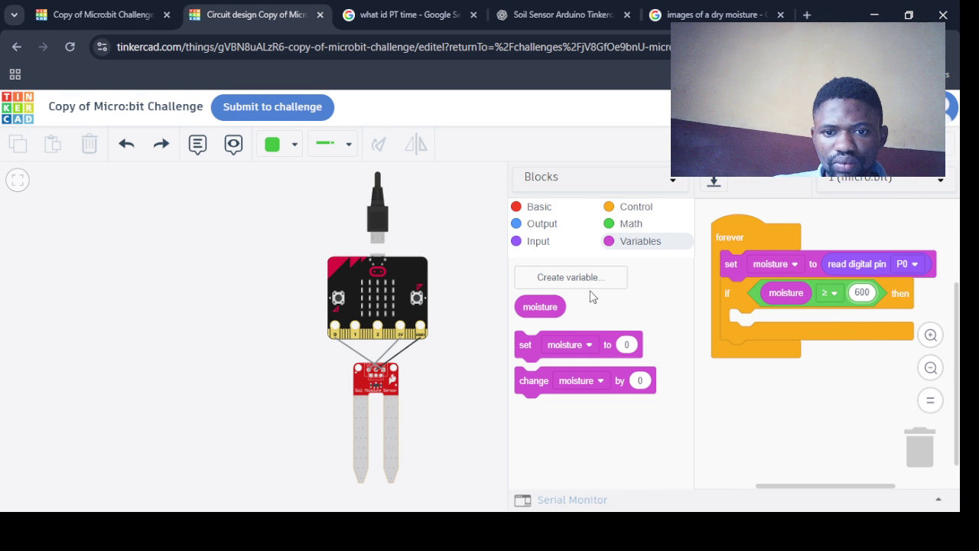
{"action": "mouse_move", "coordinate": [732, 290]}
{"action": "left_mouse_down"}
{"action": "mouse_move", "coordinate": [773, 352]}
{"action": "mouse_move", "coordinate": [739, 388]}
{"action": "left_mouse_up"}
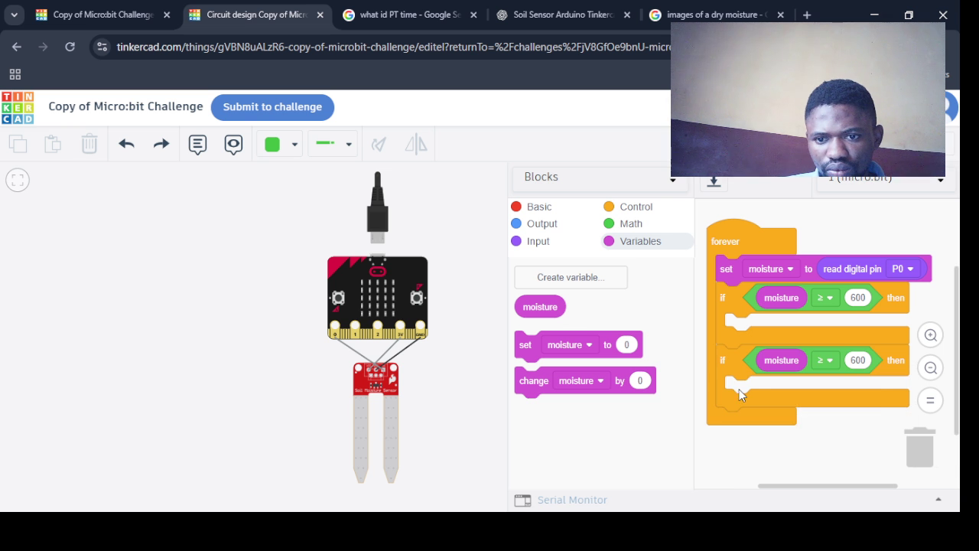
{"action": "left_click", "coordinate": [827, 361]}
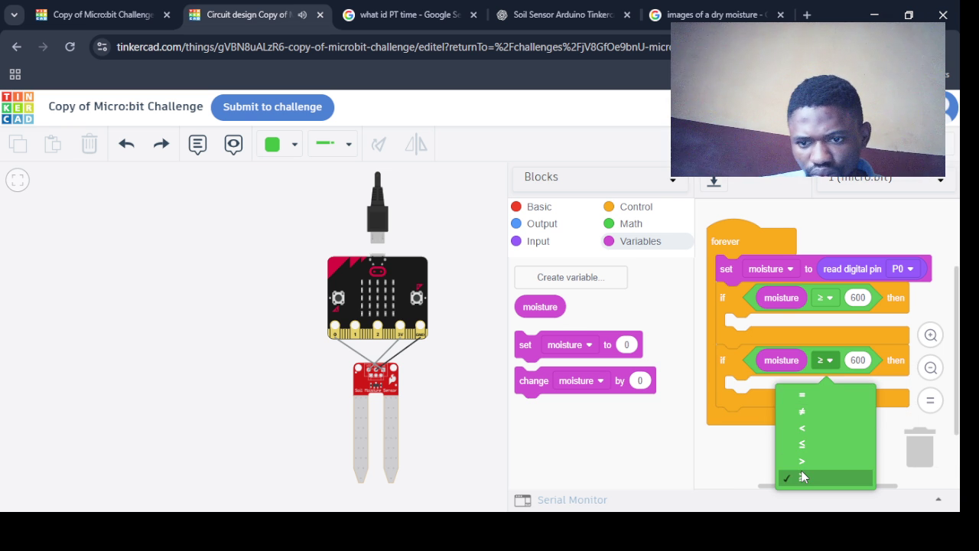
Remove the extra if checks and insert an if-else block with a 1 = 1 comparison
{"action": "left_click", "coordinate": [736, 375]}
{"action": "left_click_drag", "start_coordinate": [721, 373], "coordinate": [538, 365]}
{"action": "left_click", "coordinate": [539, 242]}
{"action": "scroll", "coordinate": [691, 304], "scroll_direction": "down", "scroll_amount": 1}
{"action": "mouse_move", "coordinate": [690, 303]}
{"action": "left_mouse_down"}
{"action": "mouse_move", "coordinate": [725, 387]}
{"action": "mouse_move", "coordinate": [695, 266]}
{"action": "mouse_move", "coordinate": [691, 353]}
{"action": "left_mouse_up"}
{"action": "scroll", "coordinate": [537, 401], "scroll_direction": "down", "scroll_amount": 3}
{"action": "left_click_drag", "start_coordinate": [536, 402], "coordinate": [714, 287]}
{"action": "mouse_move", "coordinate": [723, 394]}
{"action": "left_mouse_down"}
{"action": "mouse_move", "coordinate": [721, 441]}
{"action": "mouse_move", "coordinate": [668, 396]}
{"action": "left_mouse_up"}
{"action": "scroll", "coordinate": [677, 383], "scroll_direction": "up", "scroll_amount": 3}
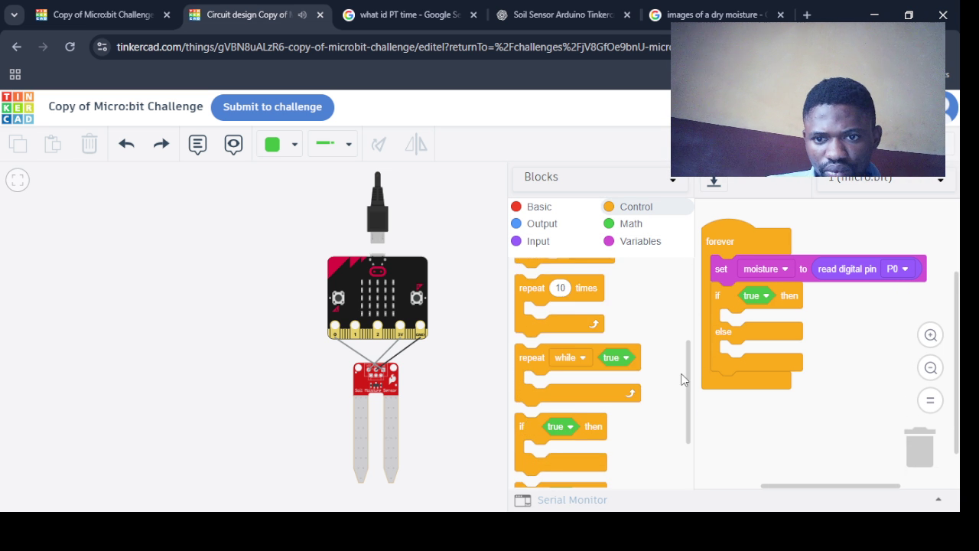
{"action": "left_click", "coordinate": [609, 225]}
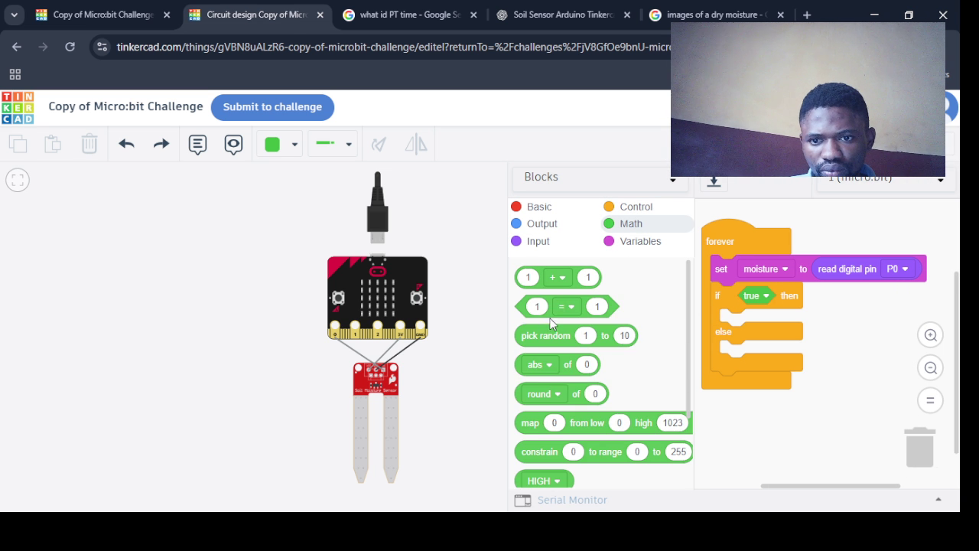
{"action": "left_click_drag", "start_coordinate": [558, 312], "coordinate": [759, 297]}
Add a show string block reading WET to the if branch
{"action": "left_click", "coordinate": [539, 207]}
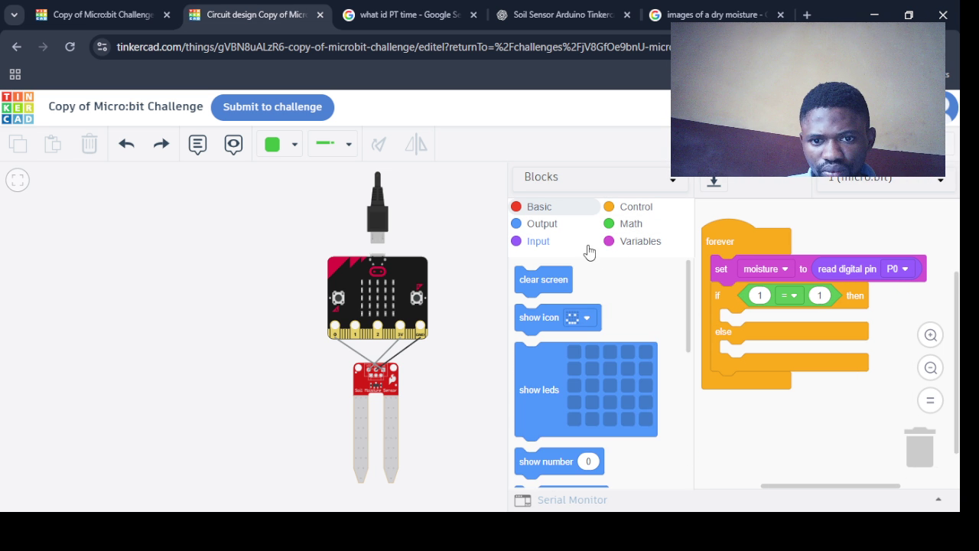
{"action": "left_click_drag", "start_coordinate": [691, 348], "coordinate": [691, 425]}
{"action": "left_click_drag", "start_coordinate": [550, 317], "coordinate": [763, 327]}
{"action": "left_click", "coordinate": [792, 322]}
{"action": "type", "text": "WET"}
{"action": "key", "text": "Return"}
Set the if-else condition to moisture ≥ 600
{"action": "left_click", "coordinate": [641, 241]}
{"action": "left_click_drag", "start_coordinate": [551, 307], "coordinate": [789, 296]}
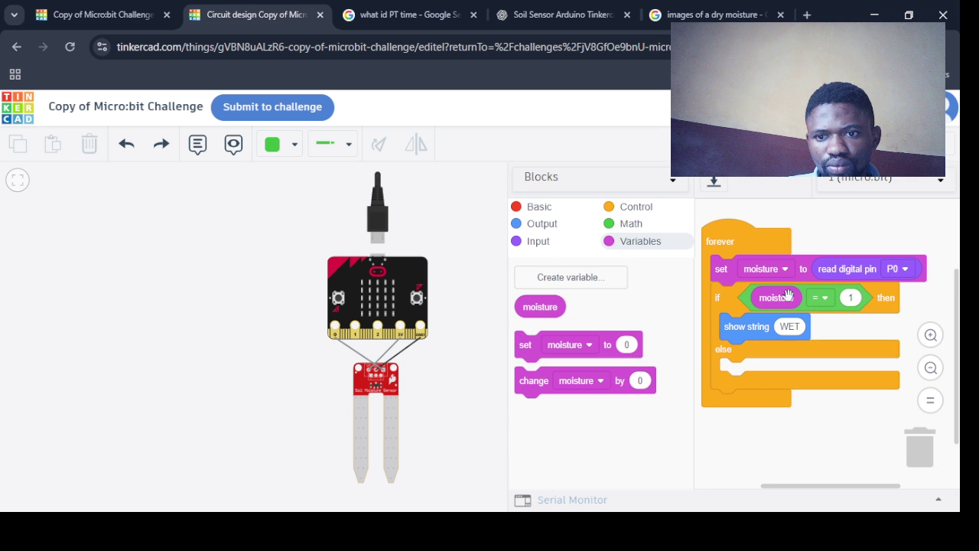
{"action": "left_click", "coordinate": [821, 298]}
{"action": "left_click", "coordinate": [827, 429]}
{"action": "left_click", "coordinate": [850, 299]}
{"action": "type", "text": "600"}
Add a show string DRY block under else and start the simulation
{"action": "left_click_drag", "start_coordinate": [732, 237], "coordinate": [743, 330]}
{"action": "scroll", "coordinate": [690, 463], "scroll_direction": "down", "scroll_amount": 3}
{"action": "left_click_drag", "start_coordinate": [691, 462], "coordinate": [689, 283]}
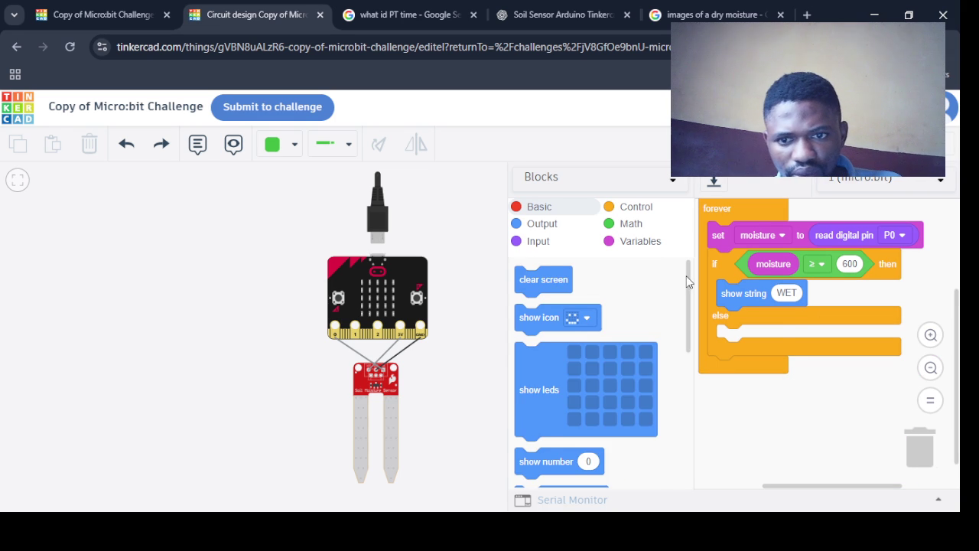
{"action": "scroll", "coordinate": [689, 283], "scroll_direction": "down", "scroll_amount": 4}
{"action": "left_click_drag", "start_coordinate": [535, 352], "coordinate": [713, 338]}
{"action": "left_click", "coordinate": [787, 339]}
{"action": "type", "text": "DRY"}
{"action": "left_click", "coordinate": [849, 144]}
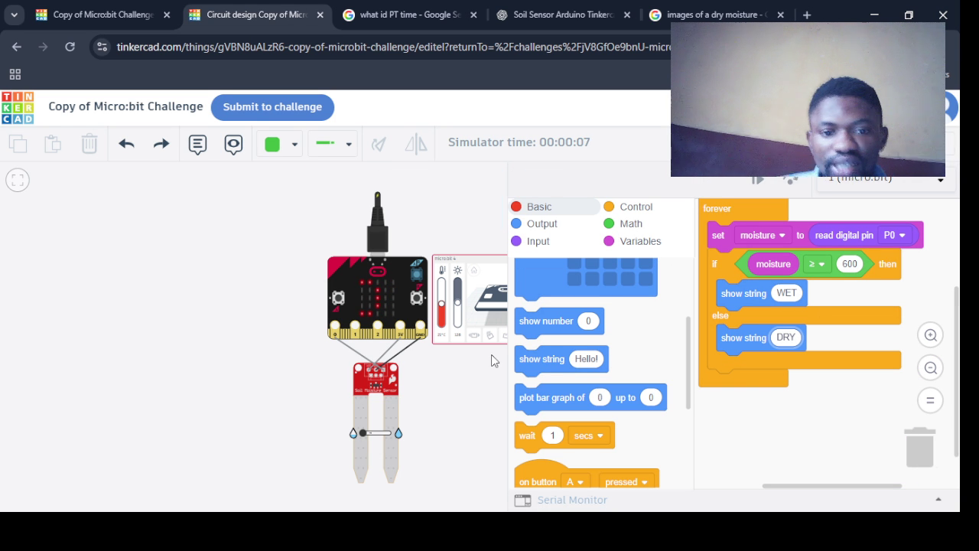
Select the soil sensor and drag its moisture slider to the opposite extreme and back slightly
{"action": "left_click", "coordinate": [361, 434]}
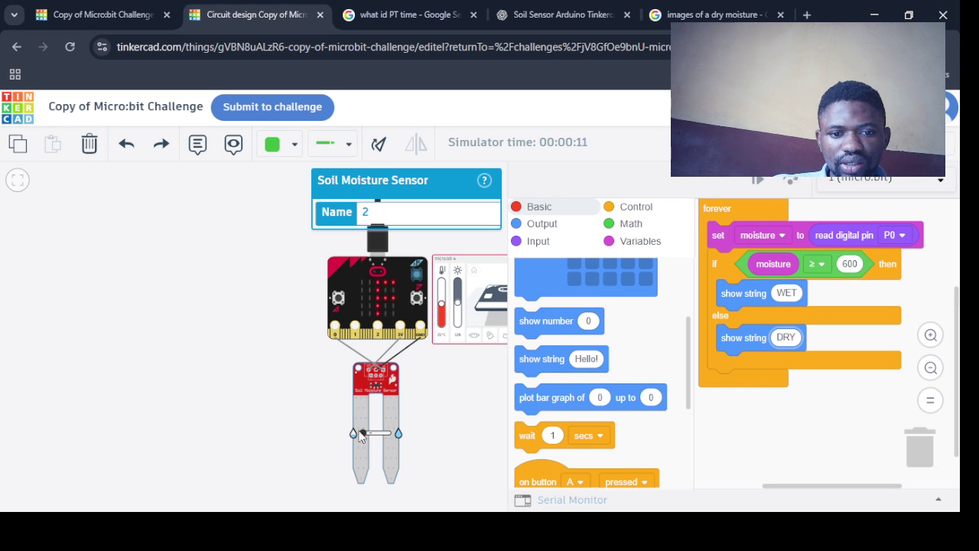
{"action": "left_click_drag", "start_coordinate": [374, 436], "coordinate": [391, 436]}
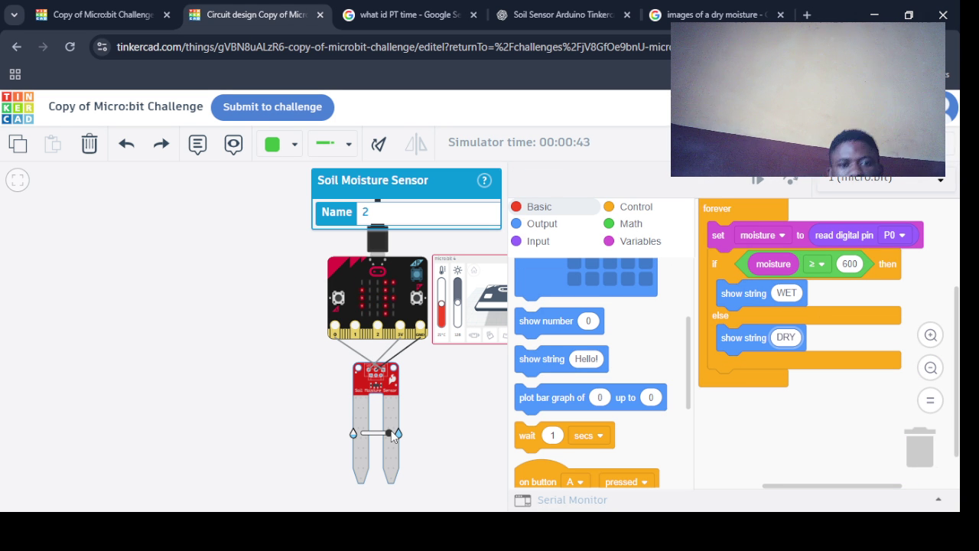
{"action": "mouse_move", "coordinate": [390, 433]}
{"action": "left_mouse_down"}
{"action": "mouse_move", "coordinate": [378, 436]}
{"action": "mouse_move", "coordinate": [394, 440]}
{"action": "left_mouse_up"}
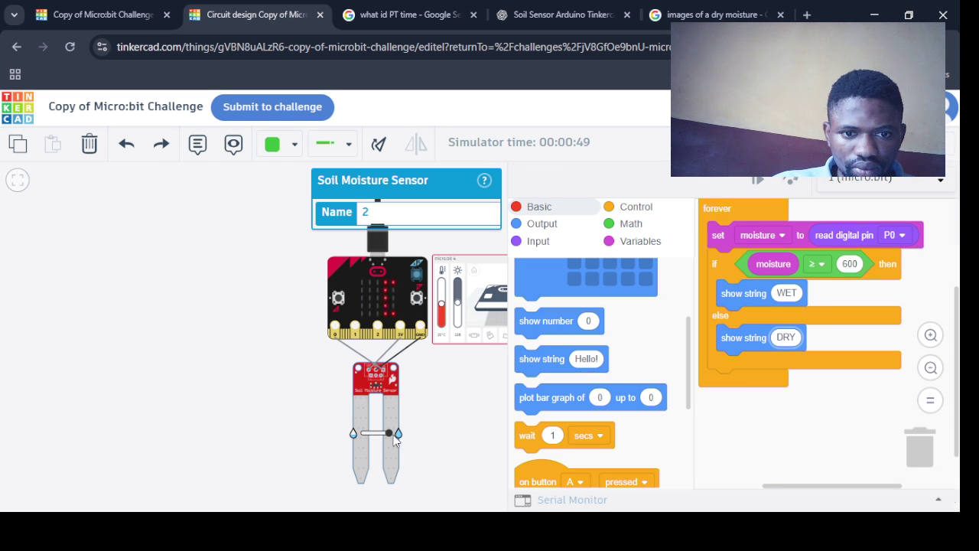
Restart the simulation, raise the sensor moisture to maximum, and deselect the sensor
{"action": "left_click", "coordinate": [765, 141]}
{"action": "left_click", "coordinate": [765, 141]}
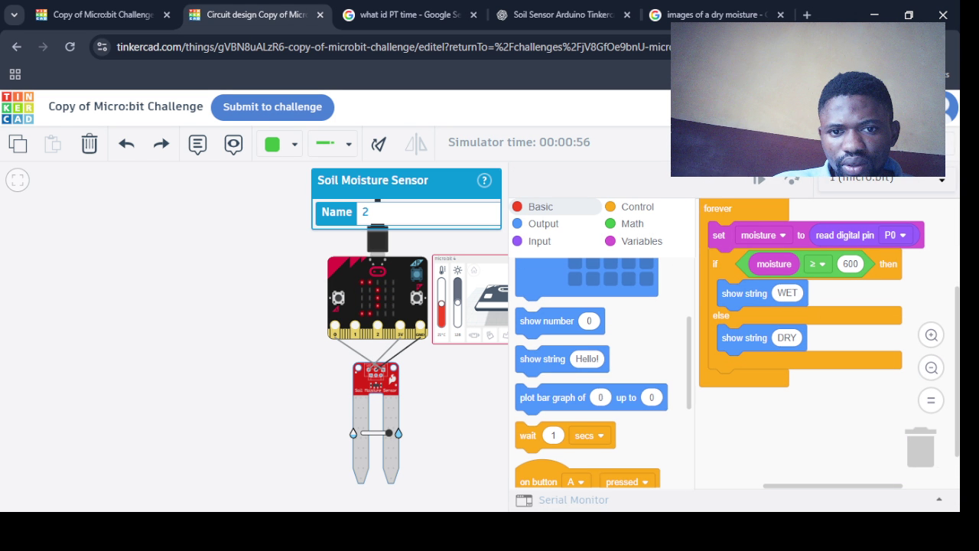
{"action": "left_click", "coordinate": [540, 208]}
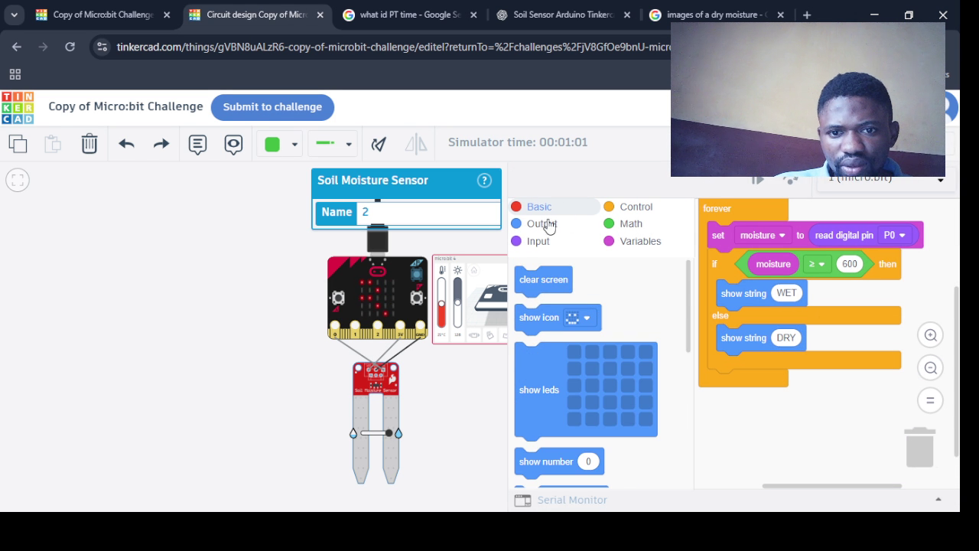
{"action": "left_click", "coordinate": [703, 307]}
{"action": "scroll", "coordinate": [684, 331], "scroll_direction": "down", "scroll_amount": 3}
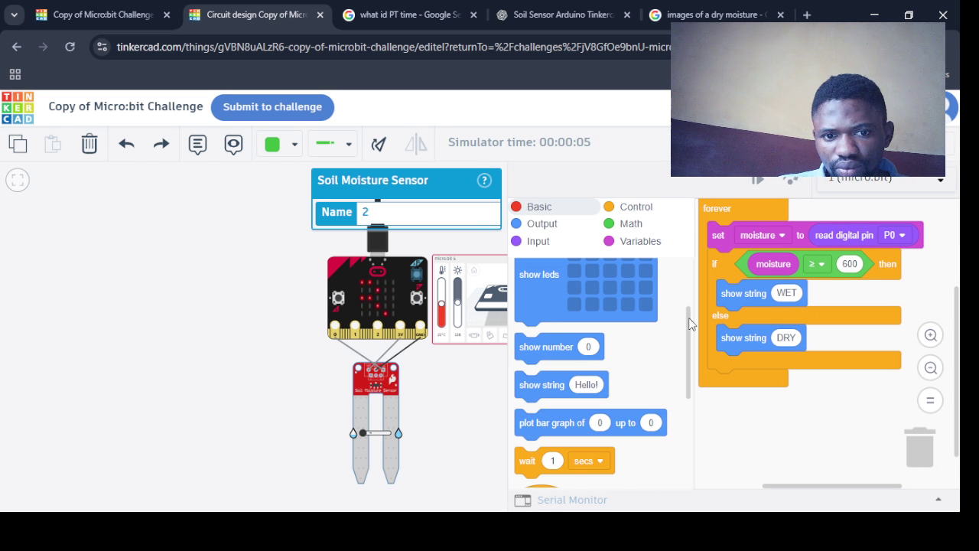
{"action": "left_click_drag", "start_coordinate": [373, 431], "coordinate": [414, 436]}
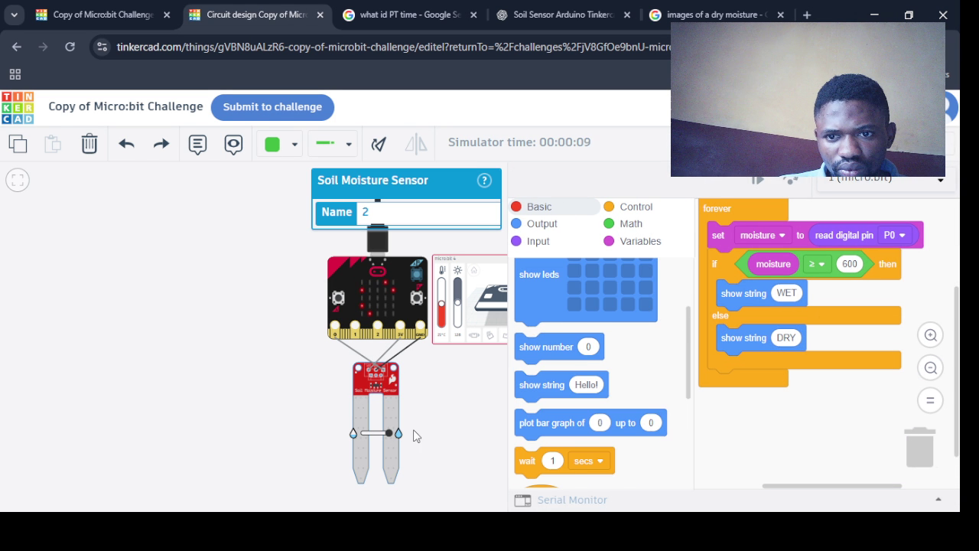
{"action": "left_click_drag", "start_coordinate": [689, 339], "coordinate": [671, 193]}
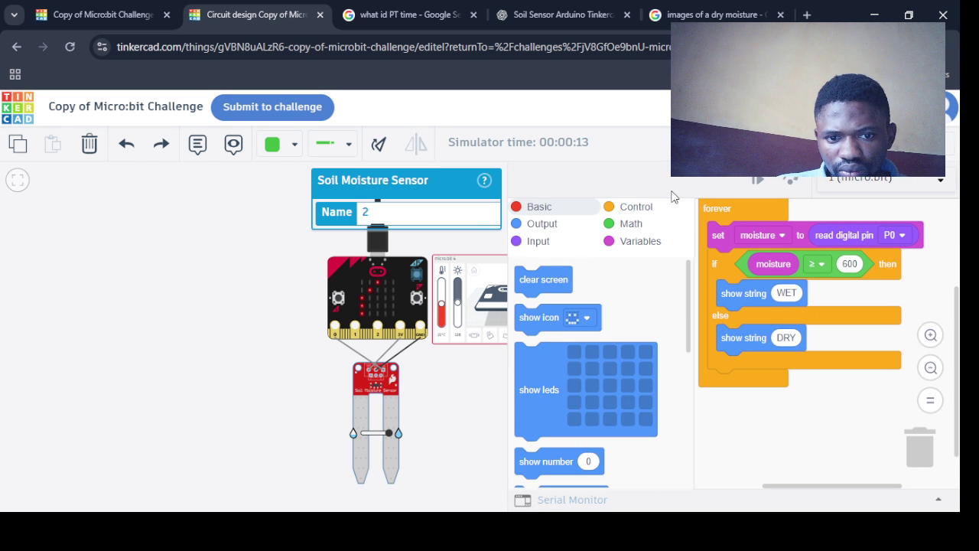
{"action": "key", "text": "Escape"}
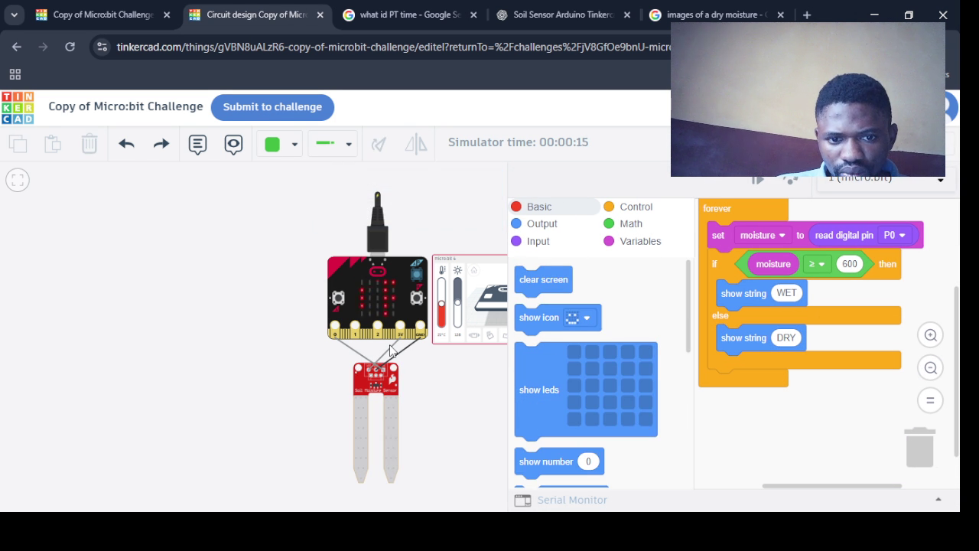
Stop the simulation and inspect the sensor wiring, cancelling an accidental new wire
{"action": "left_click", "coordinate": [823, 107]}
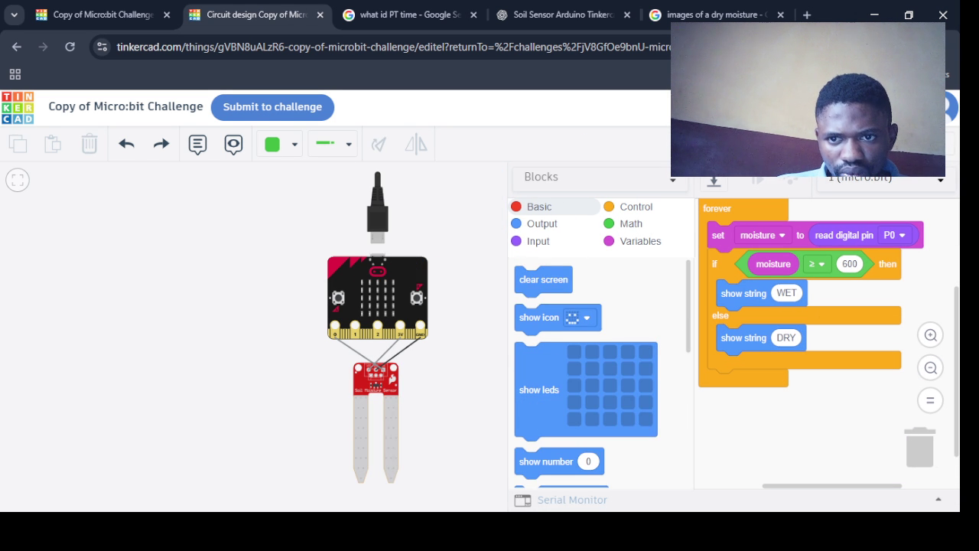
{"action": "left_click", "coordinate": [419, 338]}
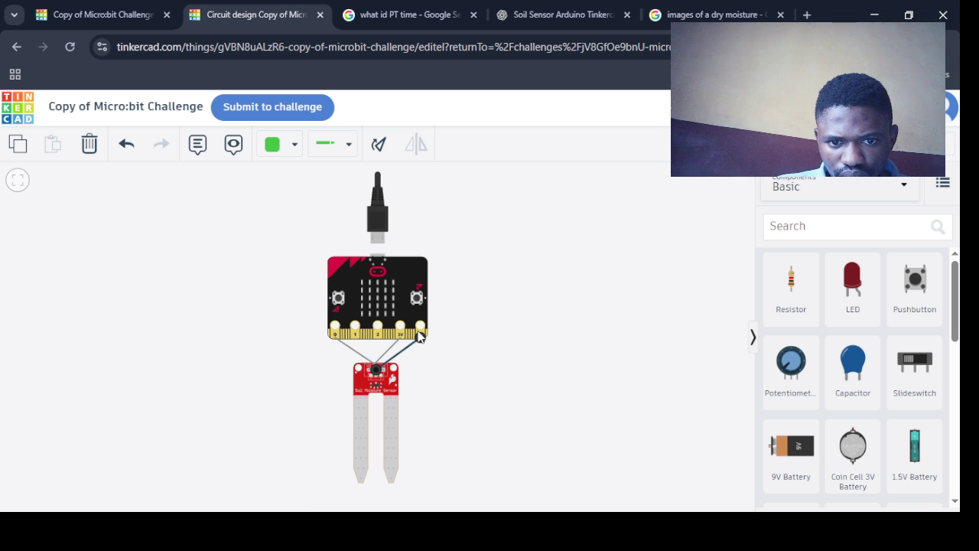
{"action": "left_click", "coordinate": [419, 338]}
{"action": "scroll", "coordinate": [373, 366], "scroll_direction": "up", "scroll_amount": 5}
{"action": "scroll", "coordinate": [397, 363], "scroll_direction": "down", "scroll_amount": 2}
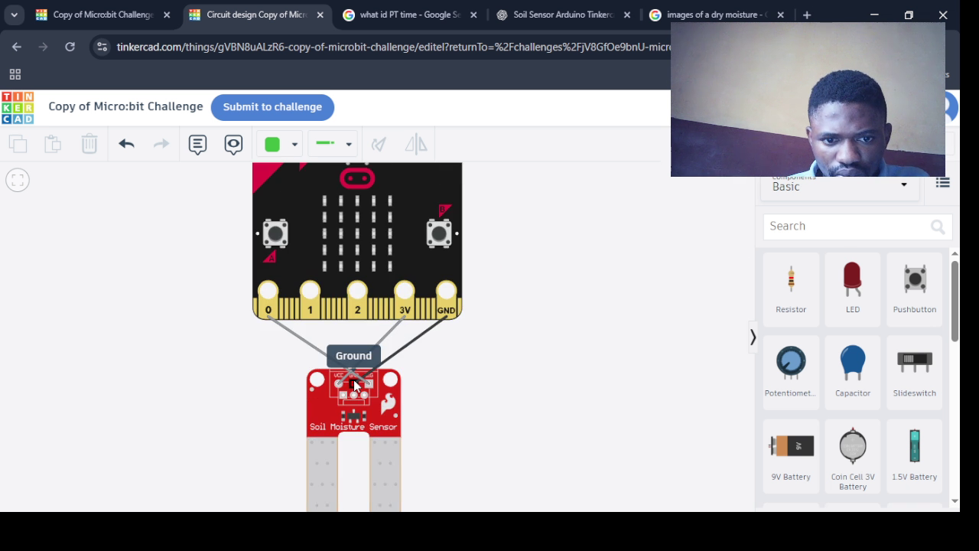
{"action": "left_click", "coordinate": [354, 385]}
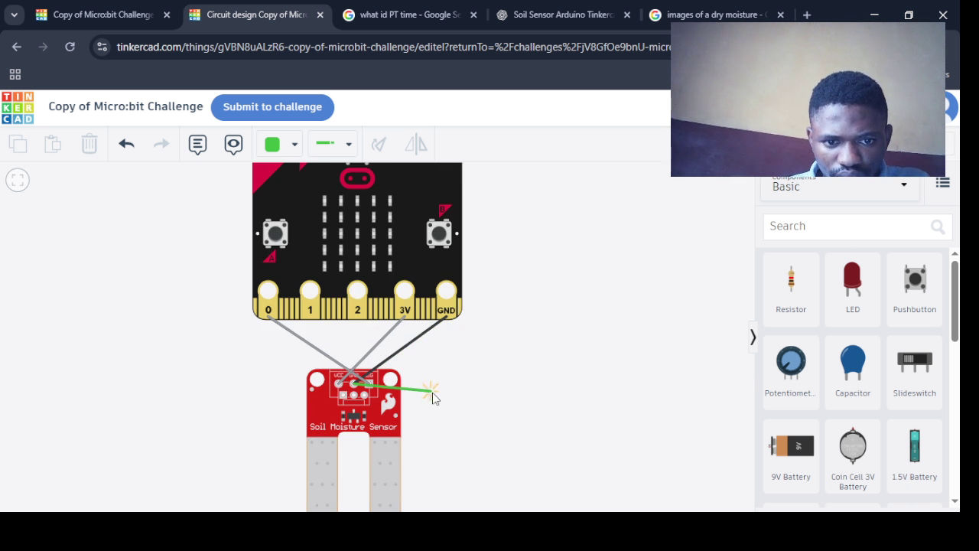
{"action": "key", "text": "Escape"}
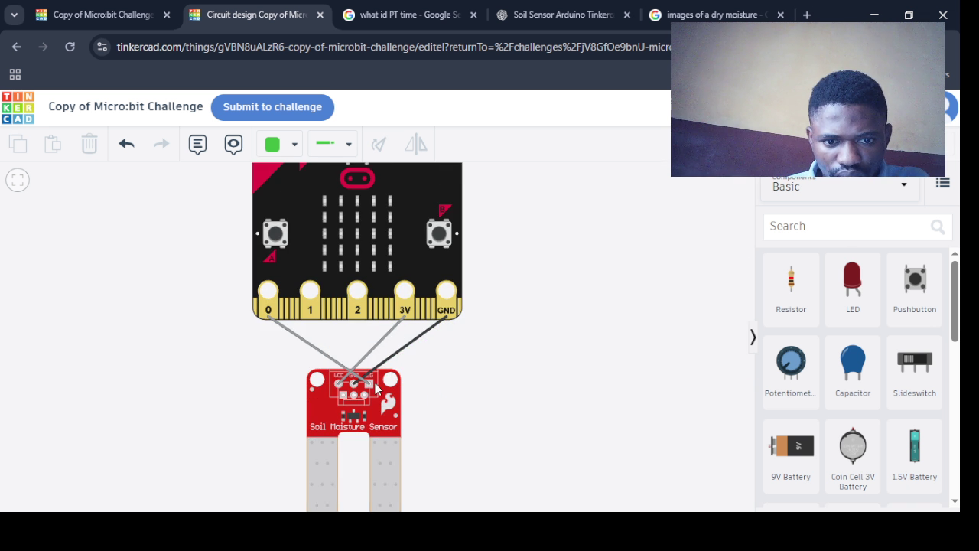
Colour the 3V-to-sensor wire red
{"action": "left_click", "coordinate": [267, 313]}
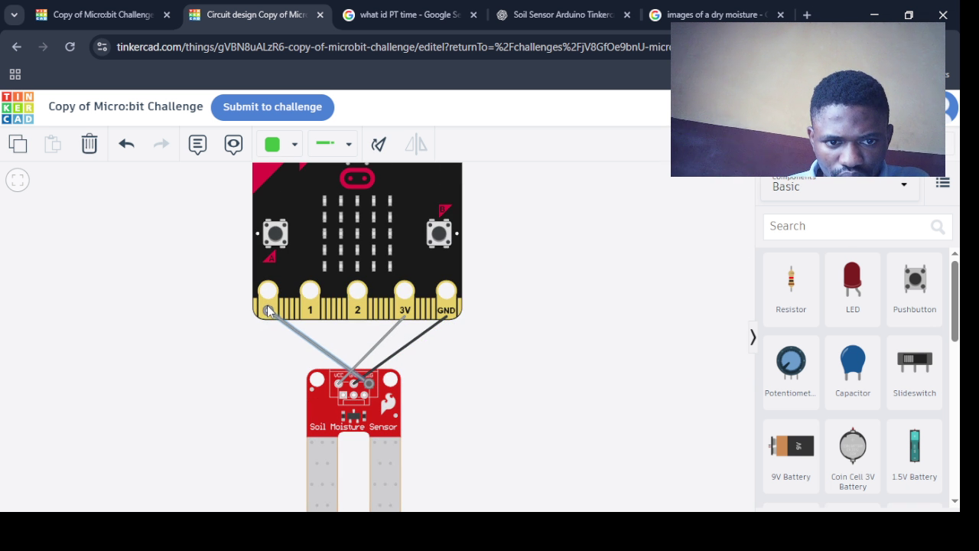
{"action": "left_click", "coordinate": [270, 311]}
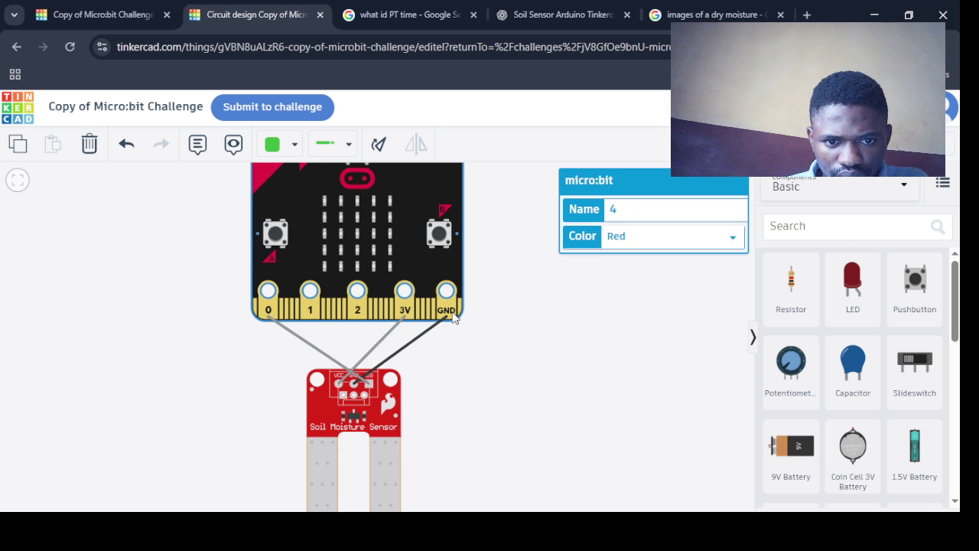
{"action": "left_click", "coordinate": [358, 322]}
{"action": "left_click", "coordinate": [392, 333]}
{"action": "left_click", "coordinate": [295, 144]}
{"action": "left_click", "coordinate": [294, 222]}
{"action": "left_click", "coordinate": [501, 353]}
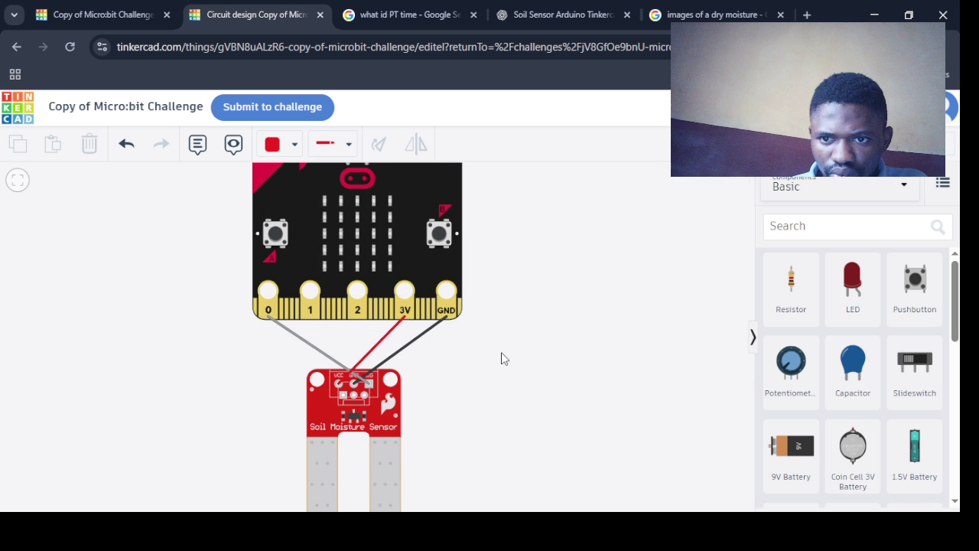
Switch the code from Blocks to Python text and confirm Continue
{"action": "left_click", "coordinate": [757, 106]}
{"action": "left_click", "coordinate": [651, 177]}
{"action": "left_click", "coordinate": [550, 252]}
{"action": "left_click", "coordinate": [492, 337]}
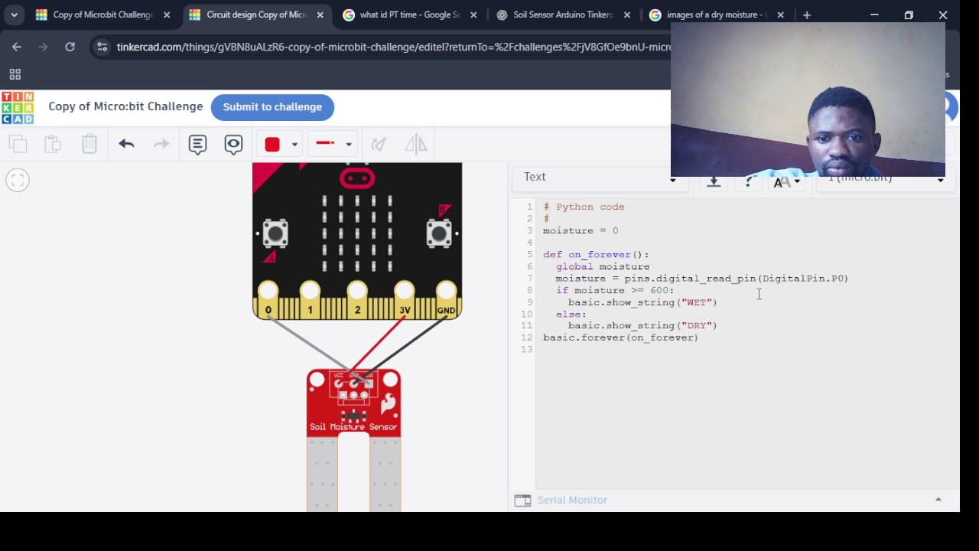
Start the simulation and raise the soil sensor's moisture to its maximum
{"action": "left_click", "coordinate": [845, 144]}
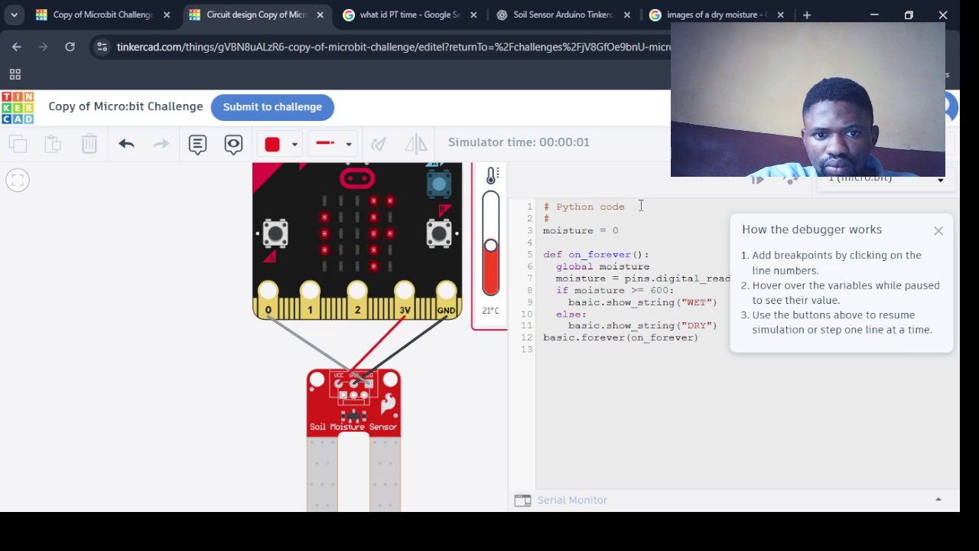
{"action": "scroll", "coordinate": [490, 375], "scroll_direction": "down", "scroll_amount": 4}
{"action": "left_click", "coordinate": [447, 410]}
{"action": "scroll", "coordinate": [447, 409], "scroll_direction": "up", "scroll_amount": 3}
{"action": "left_click_drag", "start_coordinate": [393, 430], "coordinate": [437, 429]}
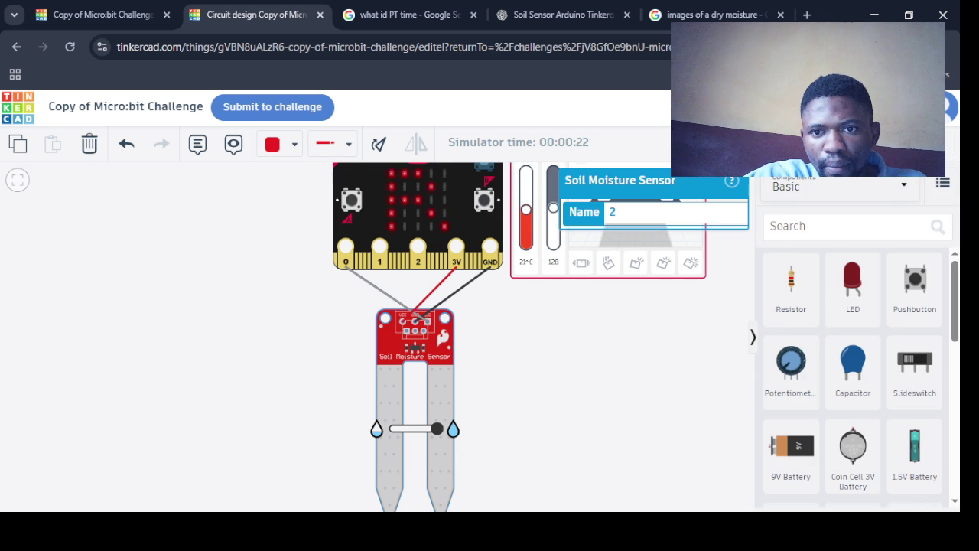
Send the Python code to ChatGPT with the note 'check out this code'
{"action": "left_click", "coordinate": [700, 142]}
{"action": "left_click", "coordinate": [639, 387]}
{"action": "key", "text": "ctrl+a"}
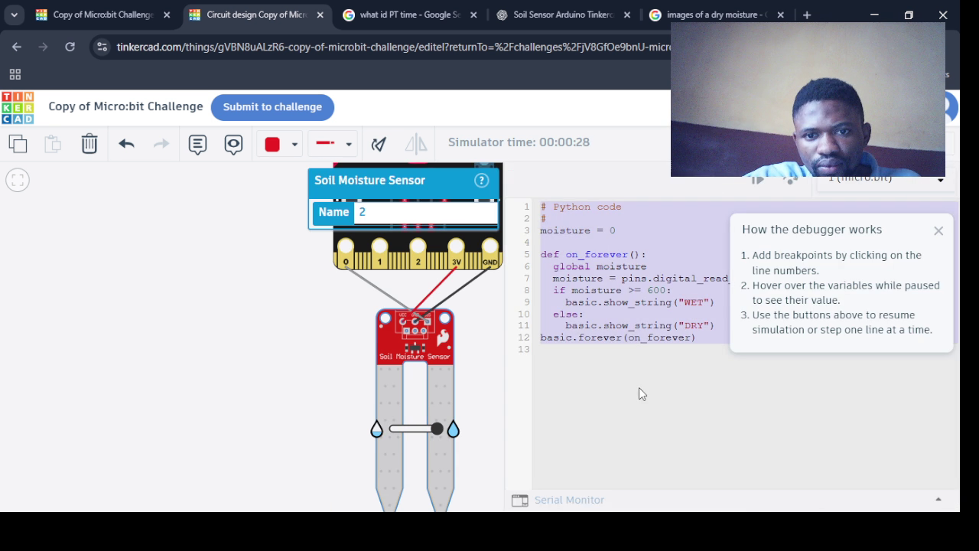
{"action": "left_click", "coordinate": [562, 15]}
{"action": "key", "text": "ctrl+a"}
{"action": "type", "text": "check out this code"}
{"action": "key", "text": "ctrl+v"}
{"action": "key", "text": "Return"}
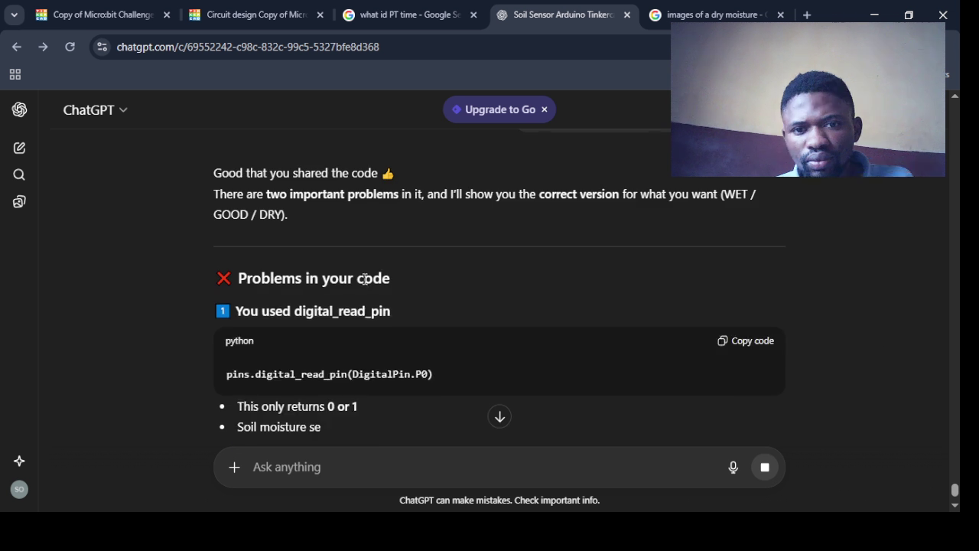
Read ChatGPT's reply on the digital_read_pin problem and its corrected analog_read_pin code
{"action": "scroll", "coordinate": [365, 278], "scroll_direction": "down", "scroll_amount": 3}
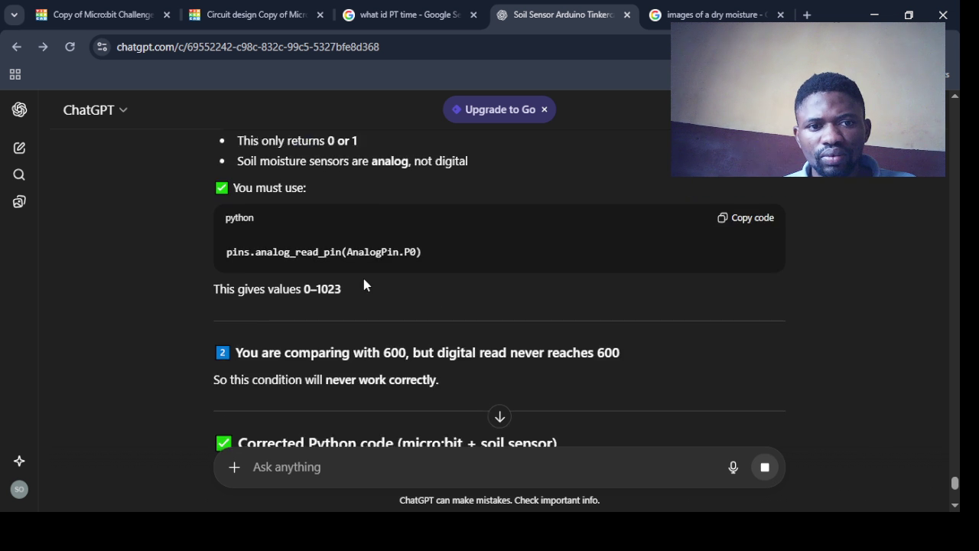
{"action": "scroll", "coordinate": [363, 284], "scroll_direction": "down", "scroll_amount": 4}
{"action": "scroll", "coordinate": [364, 283], "scroll_direction": "down", "scroll_amount": 1}
{"action": "scroll", "coordinate": [365, 280], "scroll_direction": "down", "scroll_amount": 1}
{"action": "scroll", "coordinate": [364, 280], "scroll_direction": "down", "scroll_amount": 1}
{"action": "scroll", "coordinate": [364, 281], "scroll_direction": "down", "scroll_amount": 1}
{"action": "scroll", "coordinate": [364, 280], "scroll_direction": "up", "scroll_amount": 1}
{"action": "scroll", "coordinate": [364, 280], "scroll_direction": "up", "scroll_amount": 1}
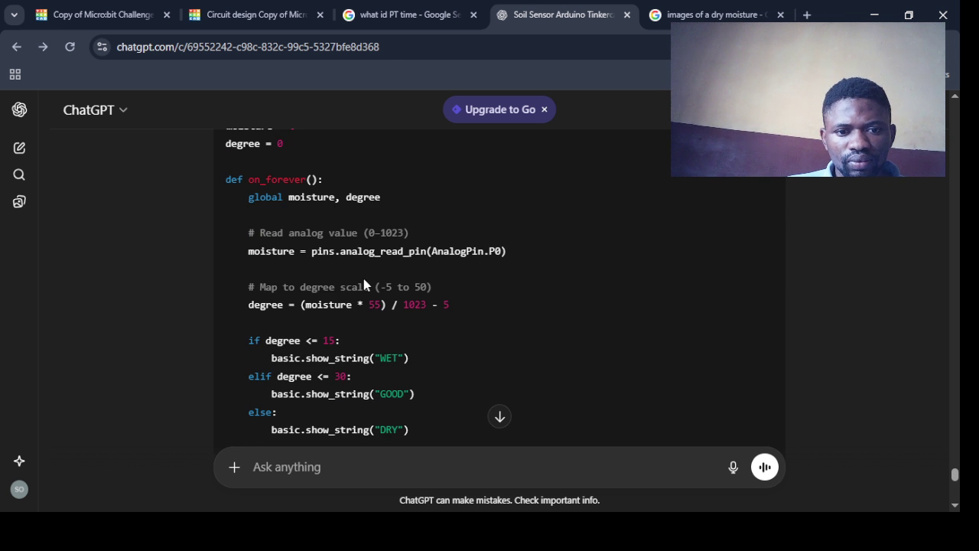
{"action": "scroll", "coordinate": [364, 280], "scroll_direction": "up", "scroll_amount": 1}
{"action": "scroll", "coordinate": [364, 281], "scroll_direction": "down", "scroll_amount": 1}
{"action": "scroll", "coordinate": [365, 279], "scroll_direction": "down", "scroll_amount": 2}
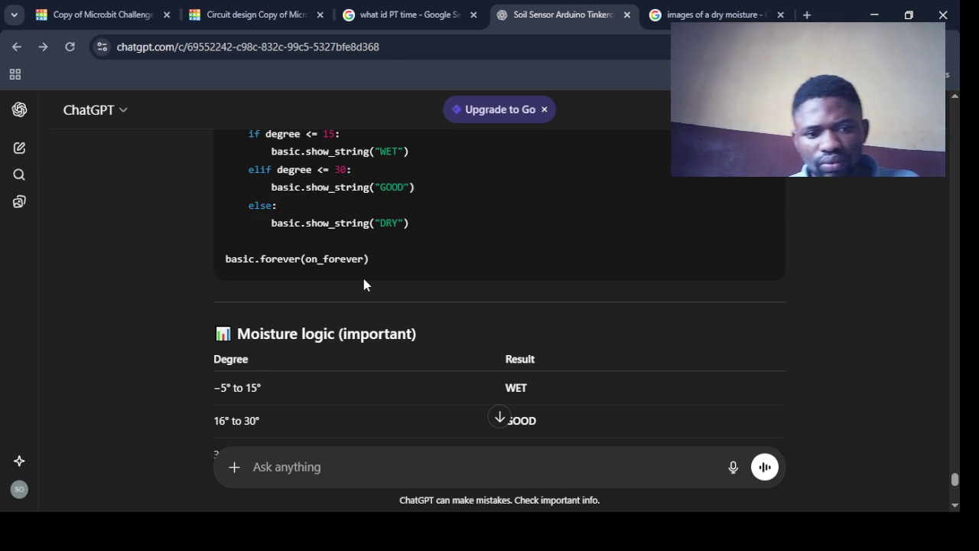
{"action": "scroll", "coordinate": [364, 278], "scroll_direction": "up", "scroll_amount": 1}
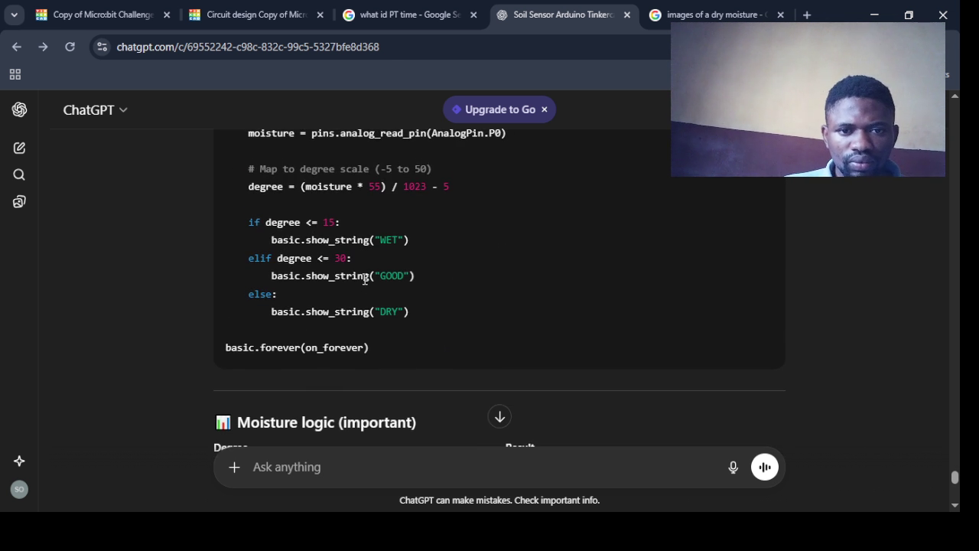
{"action": "scroll", "coordinate": [364, 280], "scroll_direction": "up", "scroll_amount": 2}
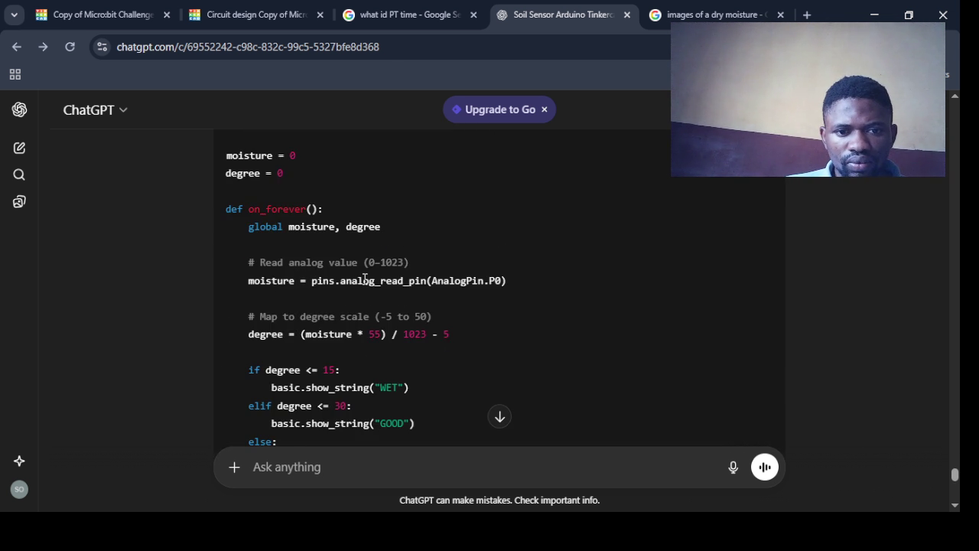
{"action": "scroll", "coordinate": [363, 280], "scroll_direction": "up", "scroll_amount": 1}
{"action": "scroll", "coordinate": [364, 281], "scroll_direction": "up", "scroll_amount": 1}
{"action": "scroll", "coordinate": [364, 283], "scroll_direction": "down", "scroll_amount": 2}
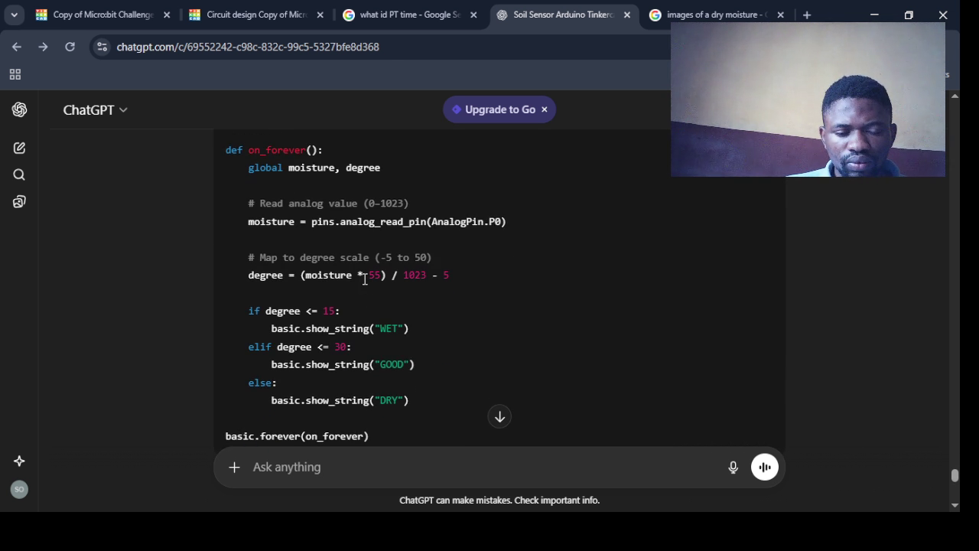
{"action": "scroll", "coordinate": [365, 279], "scroll_direction": "down", "scroll_amount": 1}
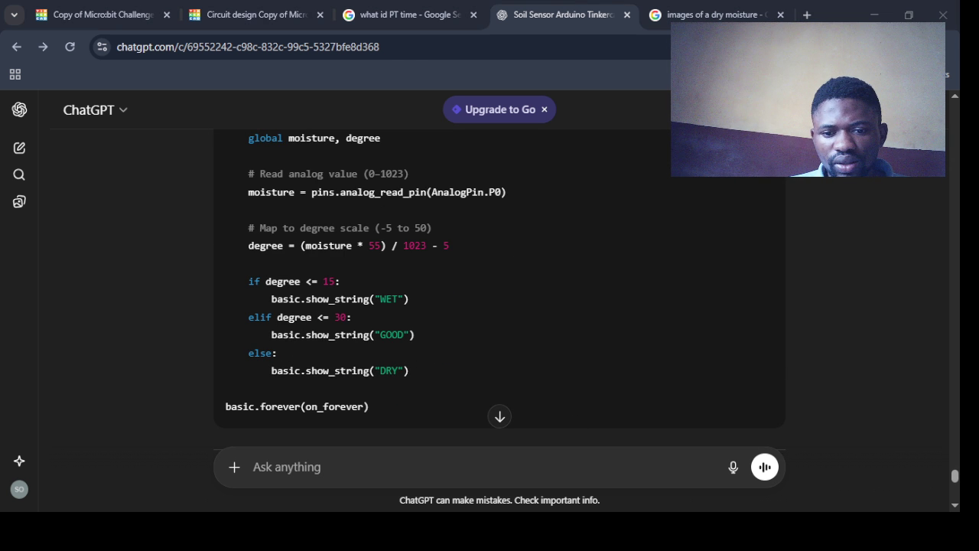
Replace the Tinkercad Python code with ChatGPT's corrected analog-read WET/GOOD/DRY version
{"action": "left_click", "coordinate": [278, 12]}
{"action": "left_click", "coordinate": [631, 385]}
{"action": "key", "text": "ctrl+a"}
{"action": "left_click", "coordinate": [937, 232]}
{"action": "left_click", "coordinate": [766, 312]}
{"action": "left_click_drag", "start_coordinate": [734, 337], "coordinate": [532, 222]}
{"action": "left_click", "coordinate": [888, 142]}
{"action": "left_click", "coordinate": [682, 278]}
{"action": "type", "text": "moisture = 0 degree = 0  def on_forever():     global moisture, degree      # Read analog value (0-1023)     moisture = pins.analog_read_pin(AnalogPin.P0)      # Map to degree scale (-5 to 50)     degree = (moisture * 55) / 1023 - 5      if degree <= 15:         basic.show_string(\"WET\")     elif degree <= 30:         basic.show_string(\"GOOD\")     else:         basic.show_string(\"DRY\")  basic.forever(on_forever)"}
Start the simulation and raise the soil moisture slightly to check the micro:bit's message
{"action": "left_click", "coordinate": [887, 143]}
{"action": "left_click_drag", "start_coordinate": [393, 428], "coordinate": [414, 428]}
{"action": "left_click", "coordinate": [384, 224]}
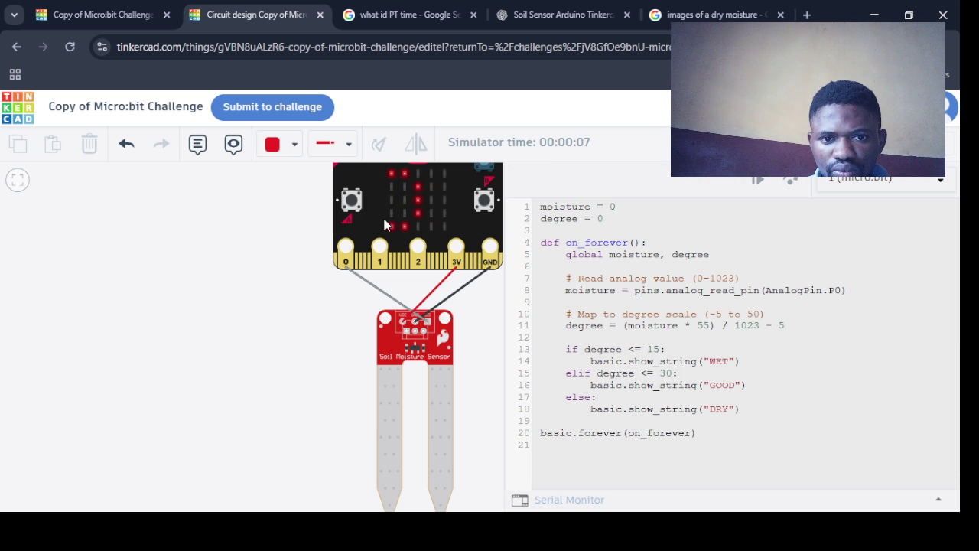
{"action": "left_click", "coordinate": [414, 430]}
{"action": "left_click", "coordinate": [342, 305]}
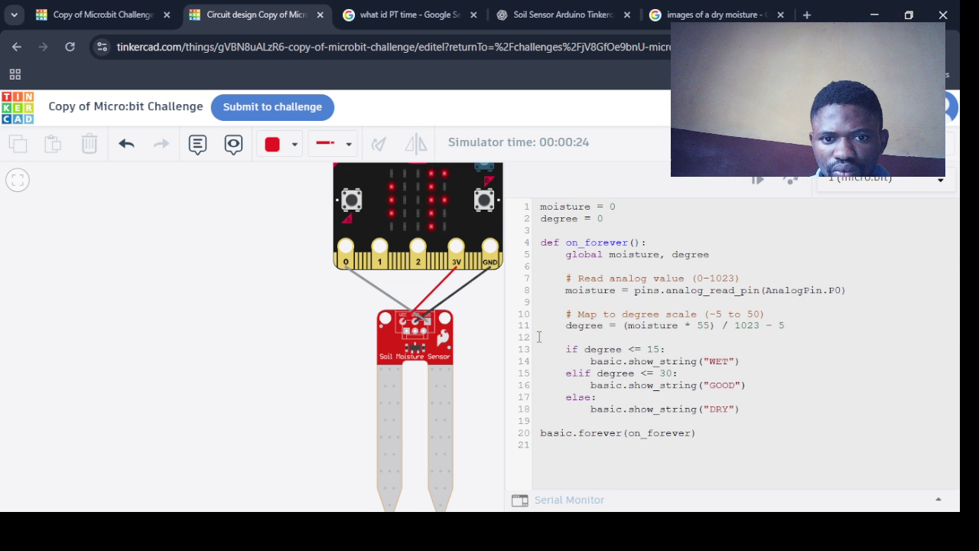
Push the micro:bit temperature to 50°C, then -5°C, then lower soil moisture near minimum
{"action": "left_click", "coordinate": [753, 142]}
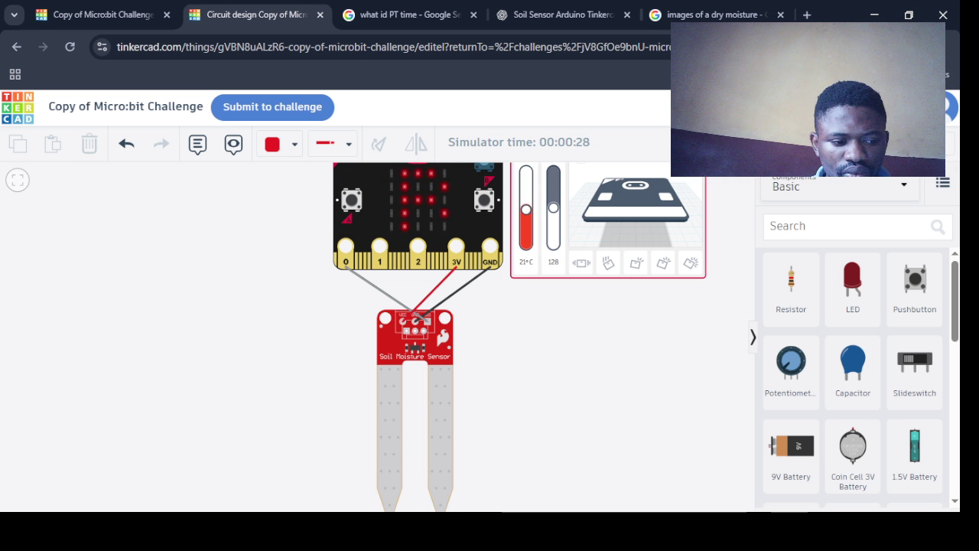
{"action": "left_click_drag", "start_coordinate": [526, 209], "coordinate": [519, 164]}
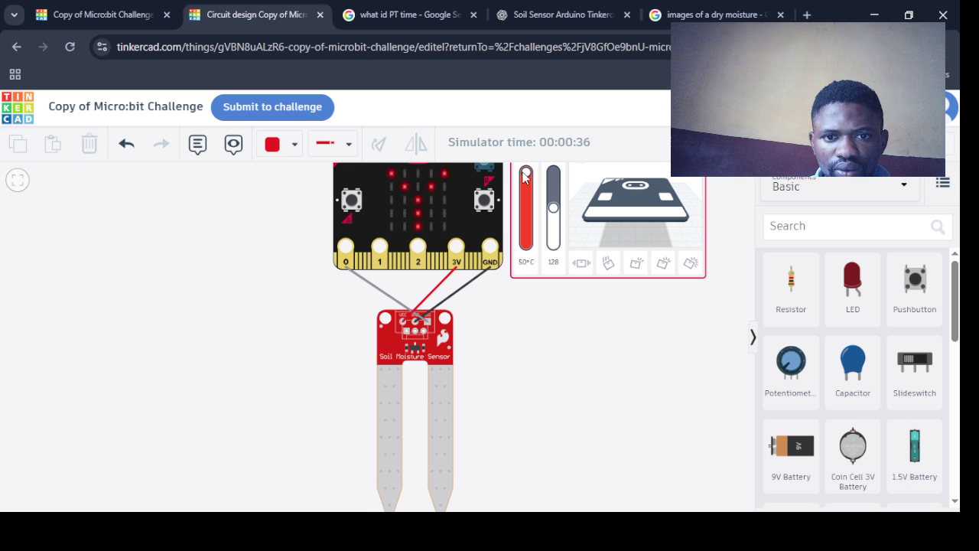
{"action": "left_click_drag", "start_coordinate": [526, 173], "coordinate": [533, 262]}
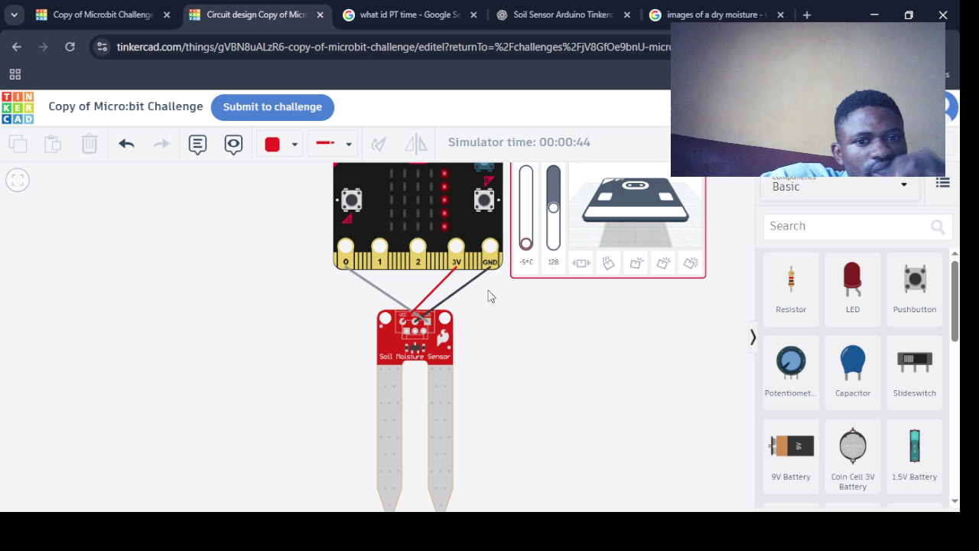
{"action": "left_click", "coordinate": [434, 430]}
{"action": "left_click_drag", "start_coordinate": [434, 430], "coordinate": [396, 431]}
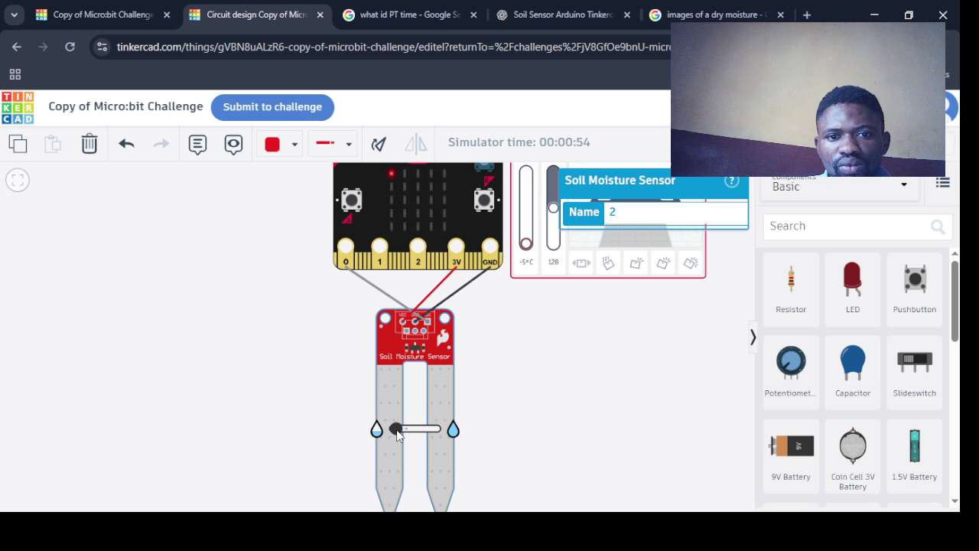
Test temperatures of 50°C, -5°C and 2°C with several moisture levels, then select the code
{"action": "left_click_drag", "start_coordinate": [526, 244], "coordinate": [527, 171]}
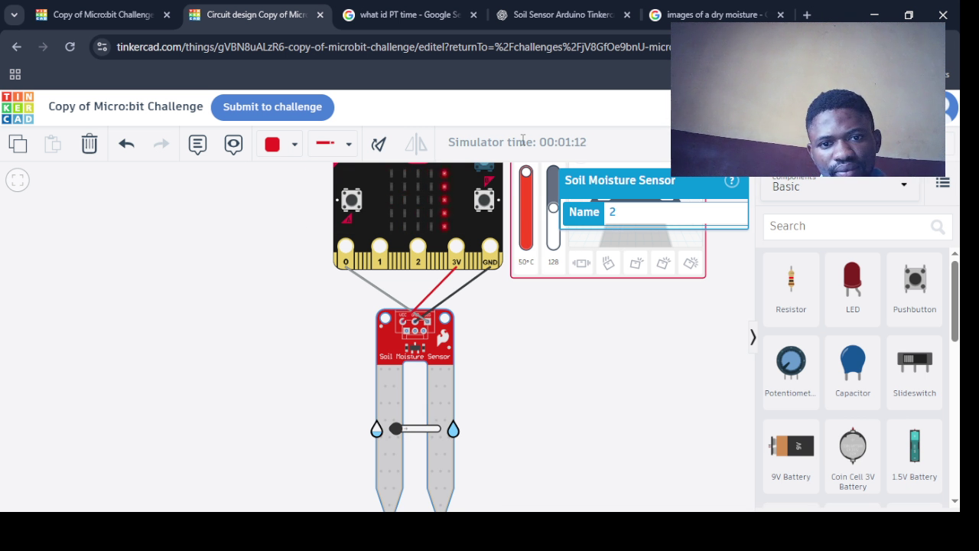
{"action": "left_click_drag", "start_coordinate": [525, 173], "coordinate": [526, 245]}
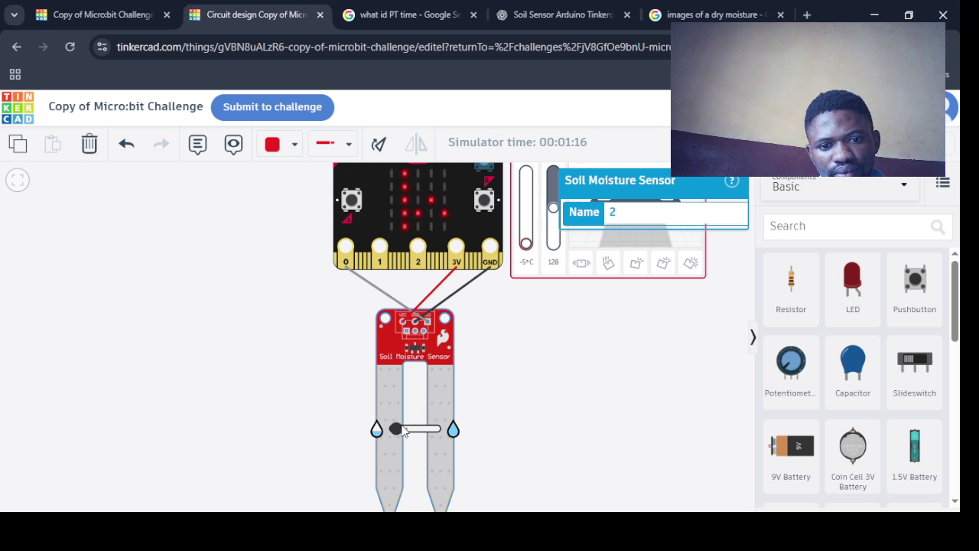
{"action": "left_click_drag", "start_coordinate": [396, 429], "coordinate": [474, 430]}
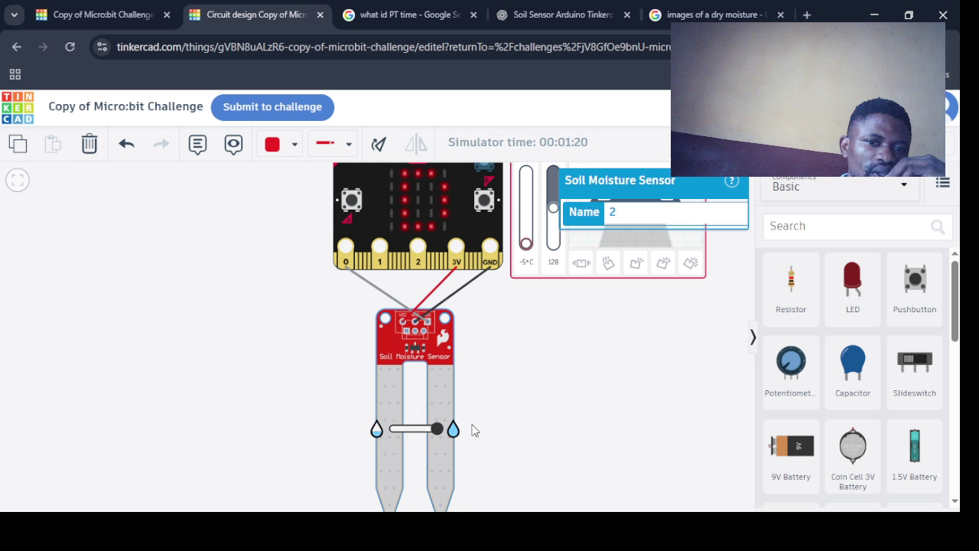
{"action": "mouse_move", "coordinate": [433, 431]}
{"action": "left_mouse_down"}
{"action": "mouse_move", "coordinate": [393, 430]}
{"action": "mouse_move", "coordinate": [455, 433]}
{"action": "left_mouse_up"}
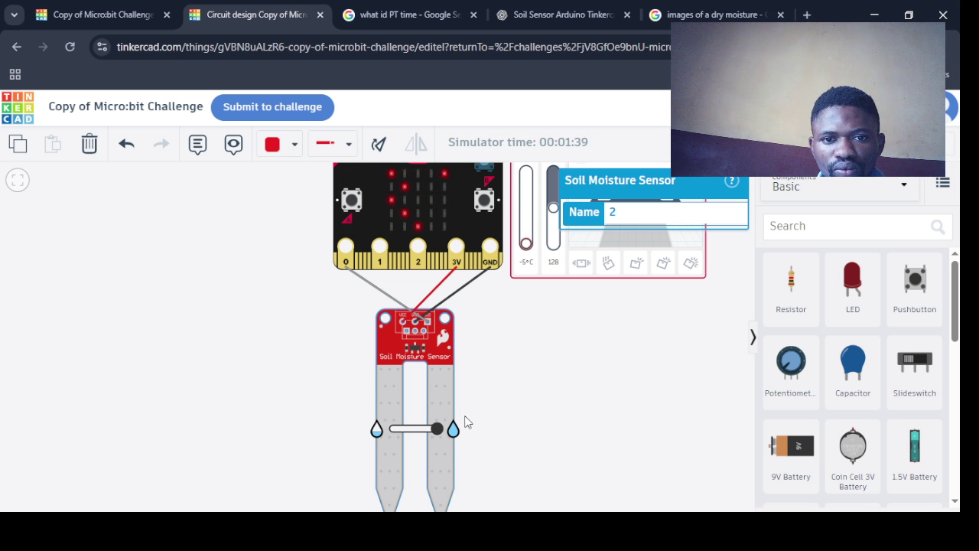
{"action": "left_click_drag", "start_coordinate": [525, 244], "coordinate": [526, 234]}
{"action": "left_click", "coordinate": [765, 143]}
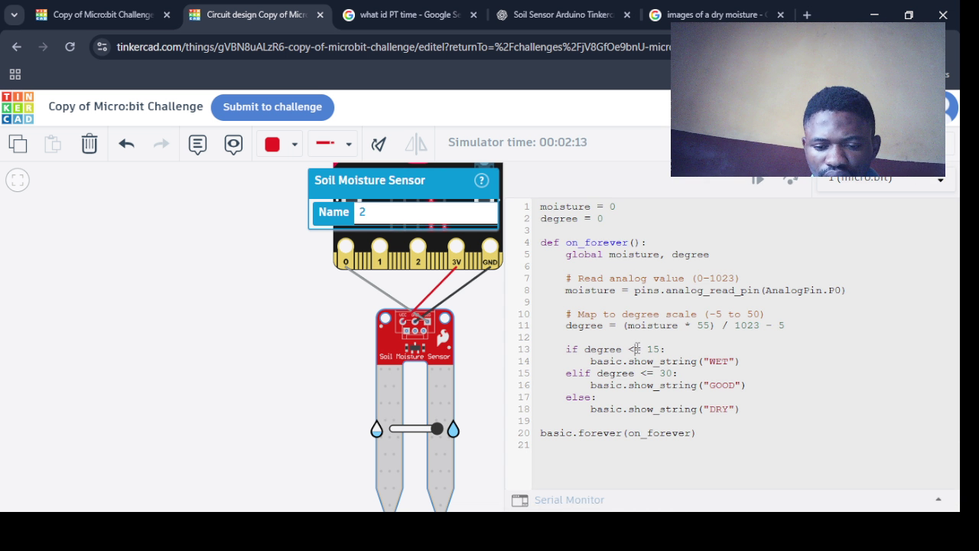
{"action": "key", "text": "ctrl+a"}
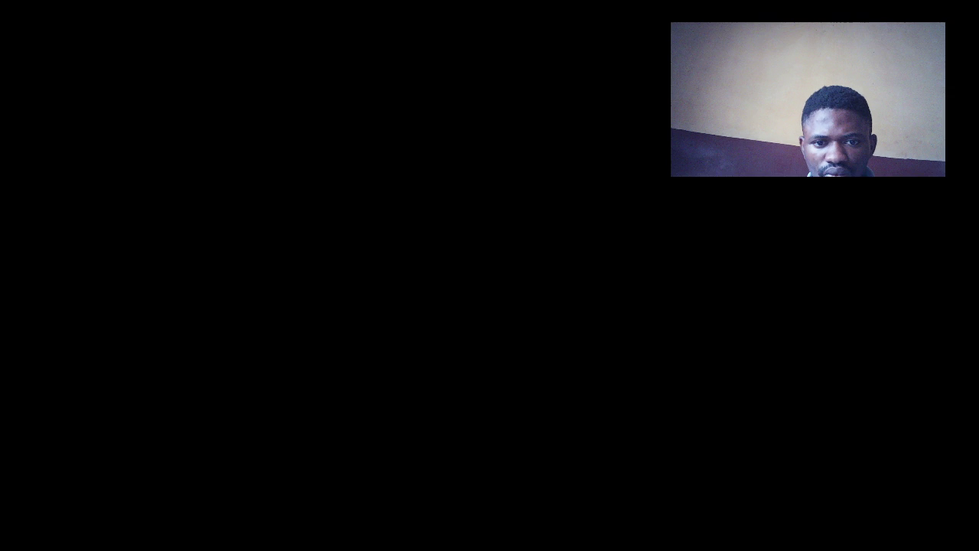
Ask ChatGPT to swap the wet and dry labels and review its revised code
{"action": "key", "text": "ctrl+4"}
{"action": "type", "text": "change it the wet is tie dry and the "}
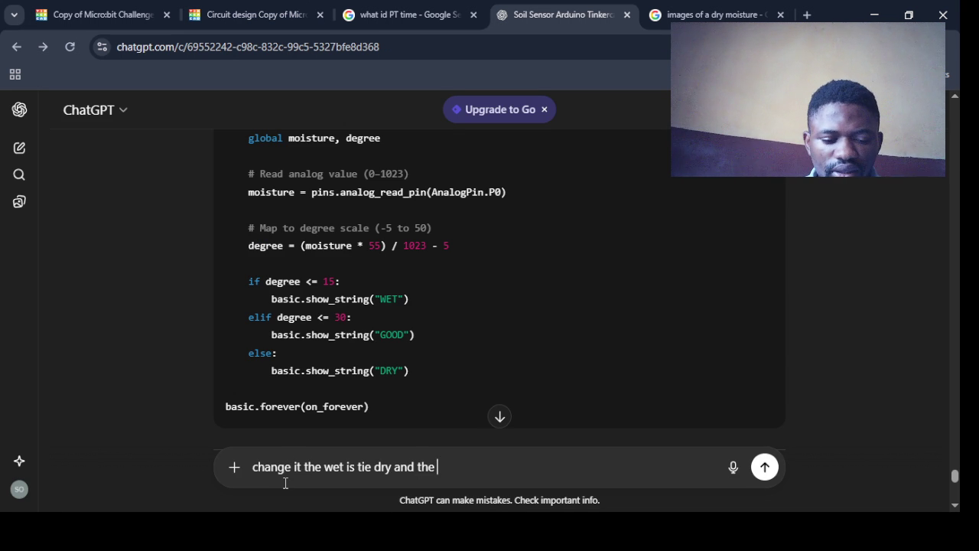
{"action": "type", "text": "dry is"}
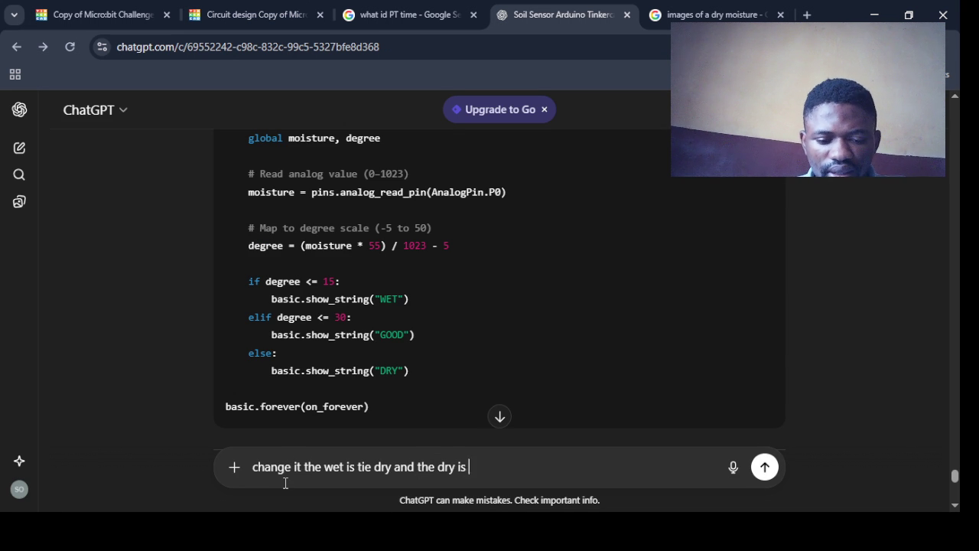
{"action": "type", "text": " the wet"}
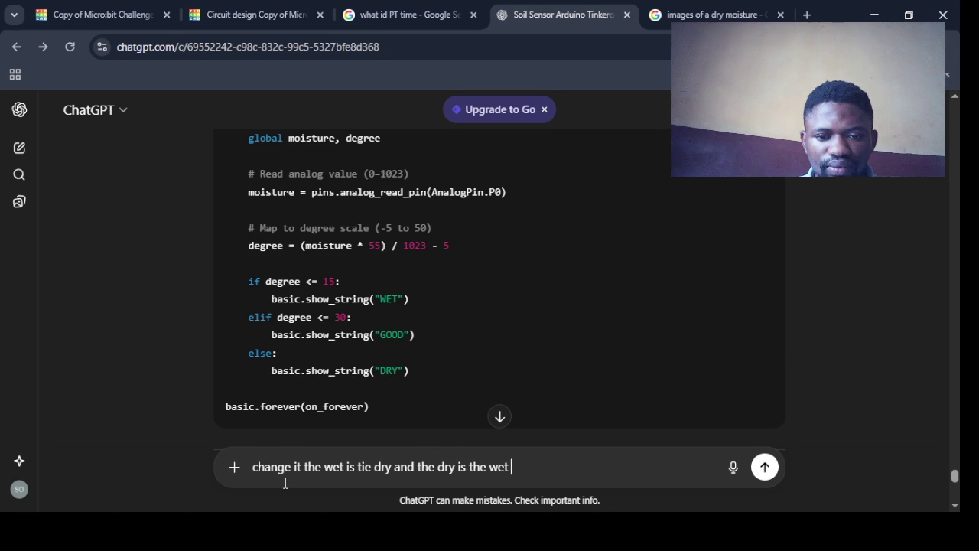
{"action": "key", "text": "Return"}
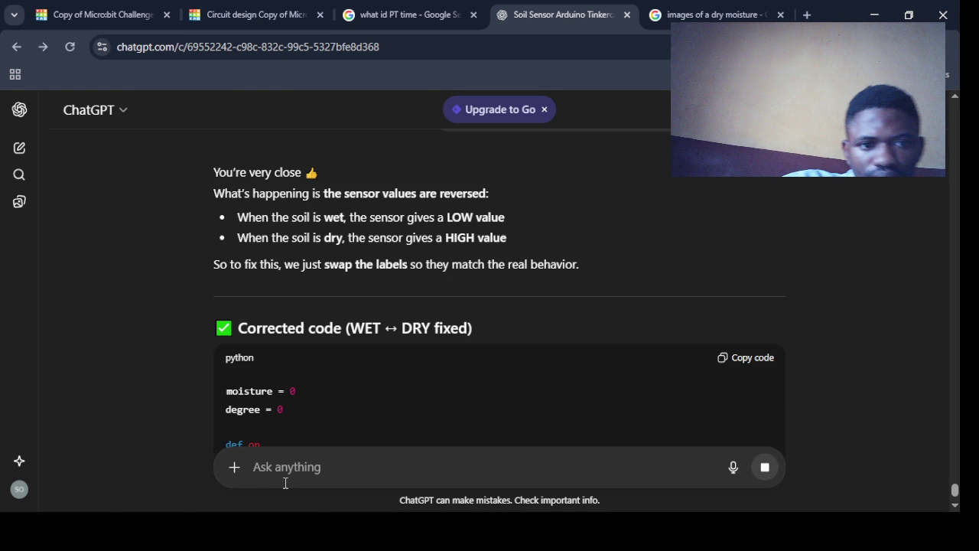
{"action": "scroll", "coordinate": [617, 221], "scroll_direction": "down", "scroll_amount": 3}
{"action": "scroll", "coordinate": [617, 220], "scroll_direction": "down", "scroll_amount": 5}
{"action": "scroll", "coordinate": [617, 220], "scroll_direction": "up", "scroll_amount": 3}
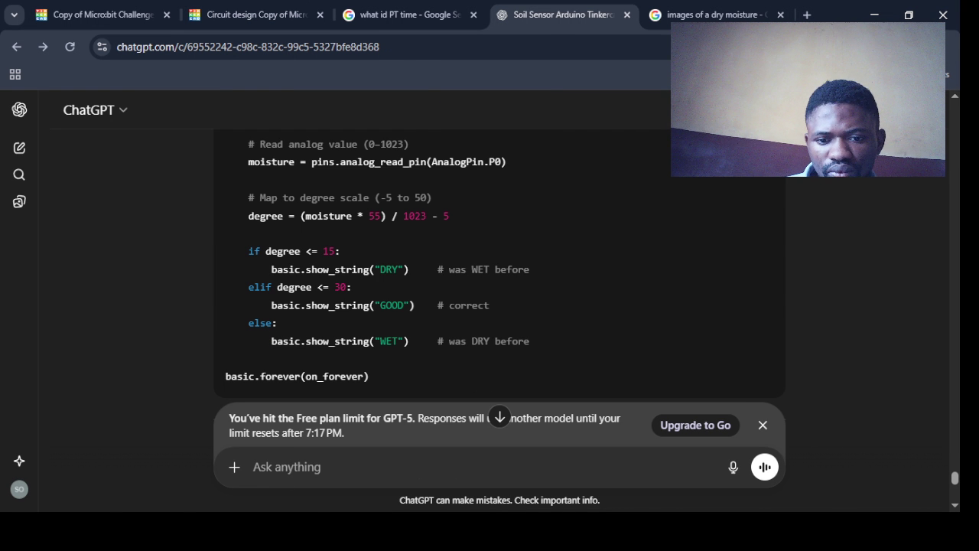
Stop the simulation and paste ChatGPT's swapped-label code into the Python editor
{"action": "left_click", "coordinate": [616, 6]}
{"action": "left_click", "coordinate": [253, 15]}
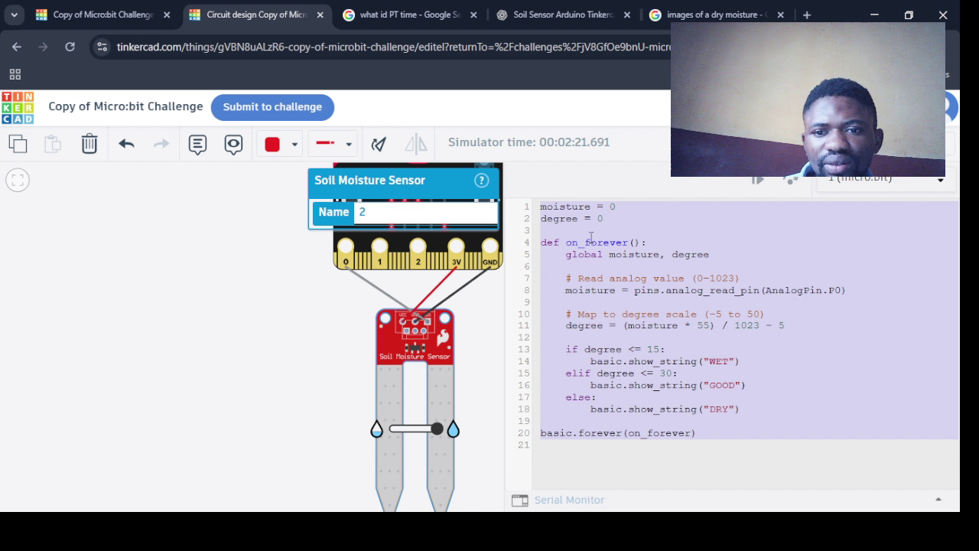
{"action": "left_click", "coordinate": [590, 238]}
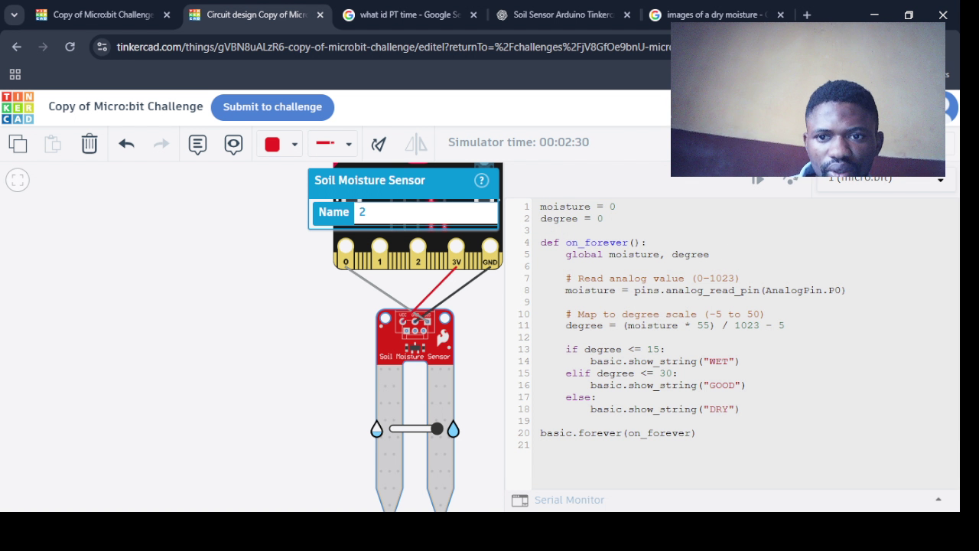
{"action": "left_click", "coordinate": [838, 144]}
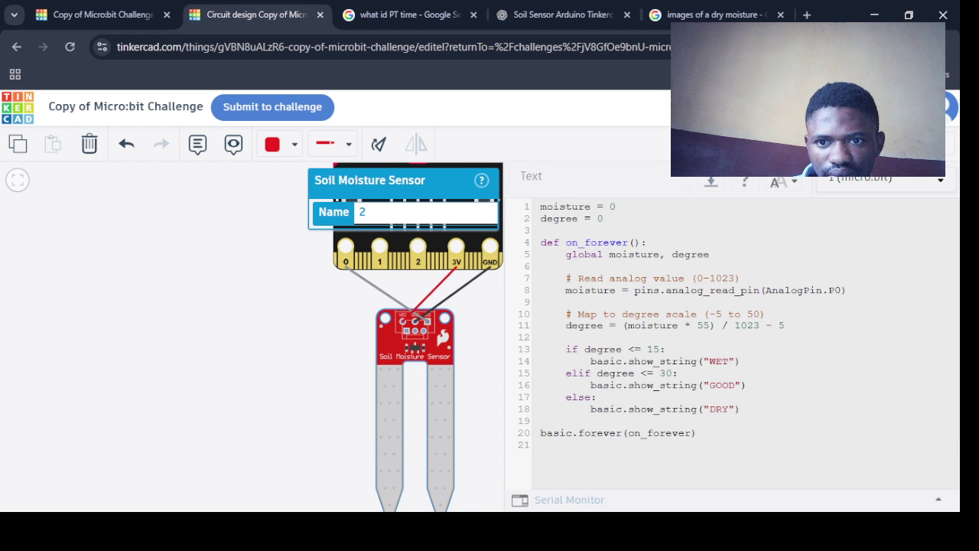
{"action": "key", "text": "ctrl+a"}
{"action": "type", "text": "moisture = 0 degree = 0  def on_forever():     global moisture, degree      # Read analog value (0-1023)     moisture = pins.analog_read_pin(AnalogPin.P0)      # Map to degree scale (-5 to 50)     degree = (moisture * 55) / 1023 - 5      if degree <= 15:         basic.show_string(\"DRY\")      # was WET before     elif degree <= 30:         basic.show_string(\"GOOD\")     # correct     else:         basic.show_string(\"WET\")      # was DRY before  basic.forever(on_forever)"}
Delete the comments on lines 14, 16 and 18 and change GOOD to 'GOOD MOISTURE'
{"action": "left_click_drag", "start_coordinate": [873, 409], "coordinate": [768, 409]}
{"action": "key", "text": "BackSpace"}
{"action": "left_click", "coordinate": [832, 386]}
{"action": "left_click_drag", "start_coordinate": [831, 386], "coordinate": [774, 384]}
{"action": "key", "text": "BackSpace"}
{"action": "left_click_drag", "start_coordinate": [872, 361], "coordinate": [772, 361]}
{"action": "key", "text": "BackSpace"}
{"action": "left_click", "coordinate": [739, 384]}
{"action": "type", "text": "MOISTURE"}
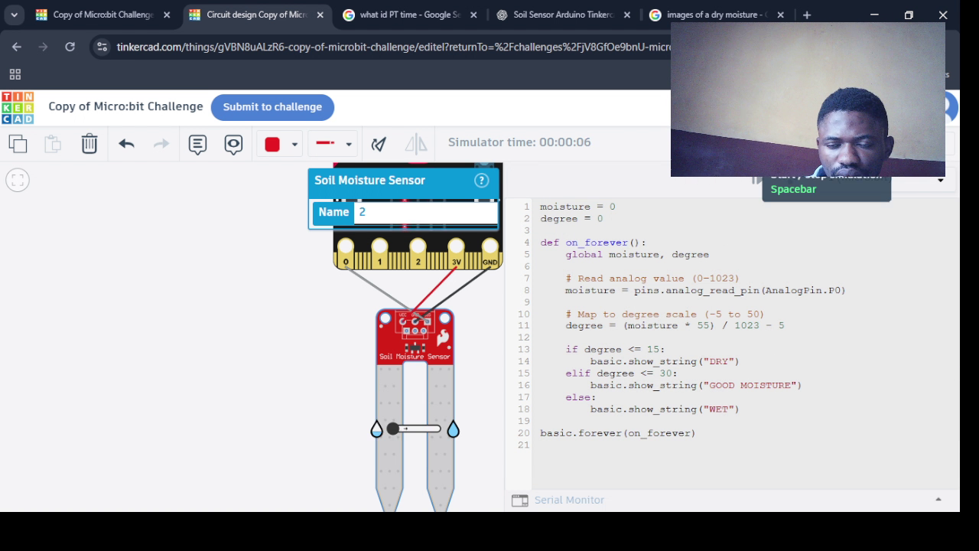
Restart the simulation so it runs the updated DRY/GOOD MOISTURE/WET code
{"action": "left_click", "coordinate": [466, 294]}
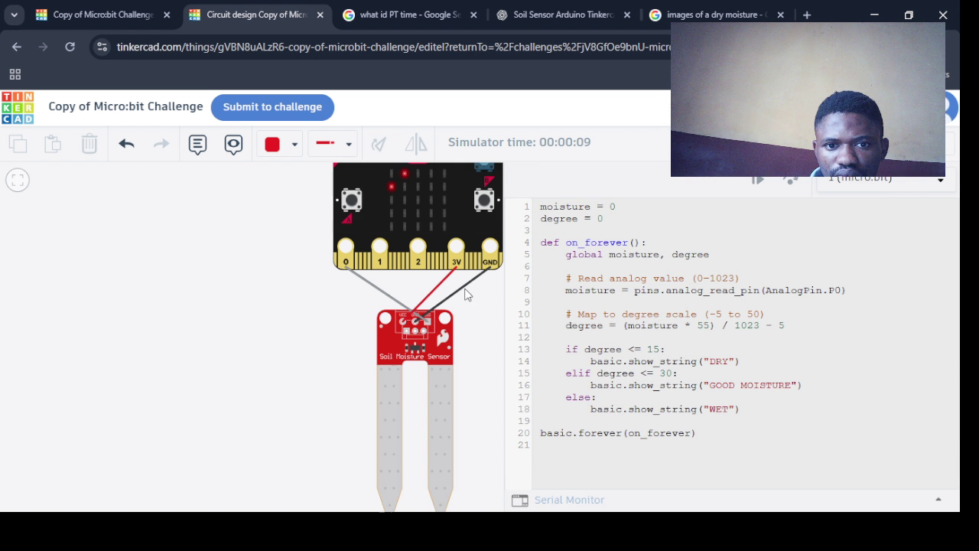
{"action": "left_click", "coordinate": [396, 438]}
{"action": "left_click", "coordinate": [269, 320]}
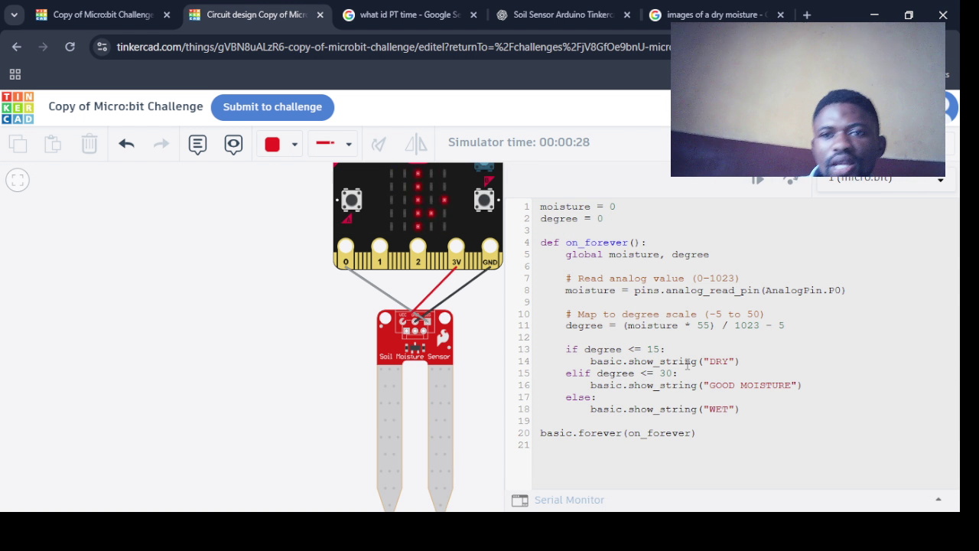
{"action": "left_click", "coordinate": [857, 143]}
{"action": "left_click", "coordinate": [857, 143]}
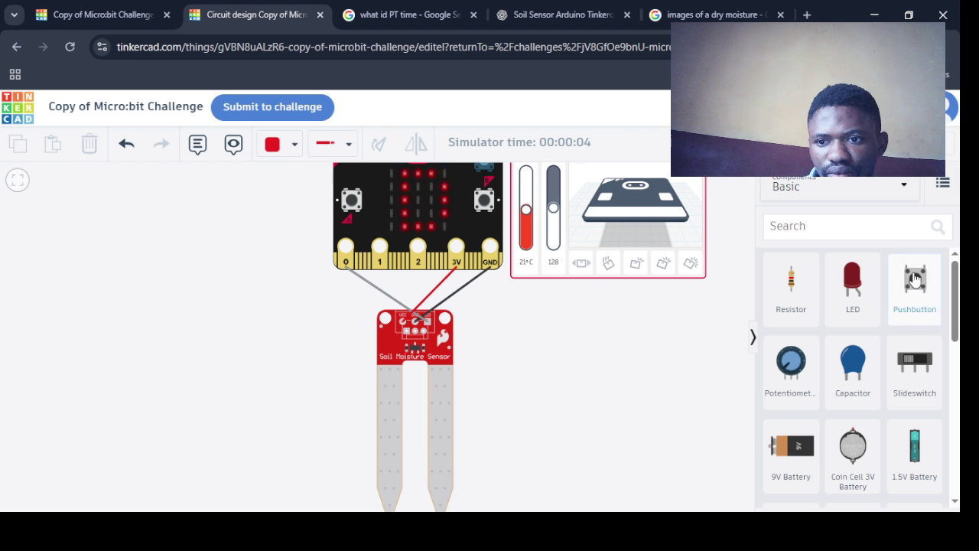
Push the soil moisture toward the right probe to check the micro:bit's response
{"action": "left_click", "coordinate": [378, 247]}
{"action": "left_click", "coordinate": [622, 348]}
{"action": "scroll", "coordinate": [649, 356], "scroll_direction": "down", "scroll_amount": 2}
{"action": "scroll", "coordinate": [649, 356], "scroll_direction": "down", "scroll_amount": 1}
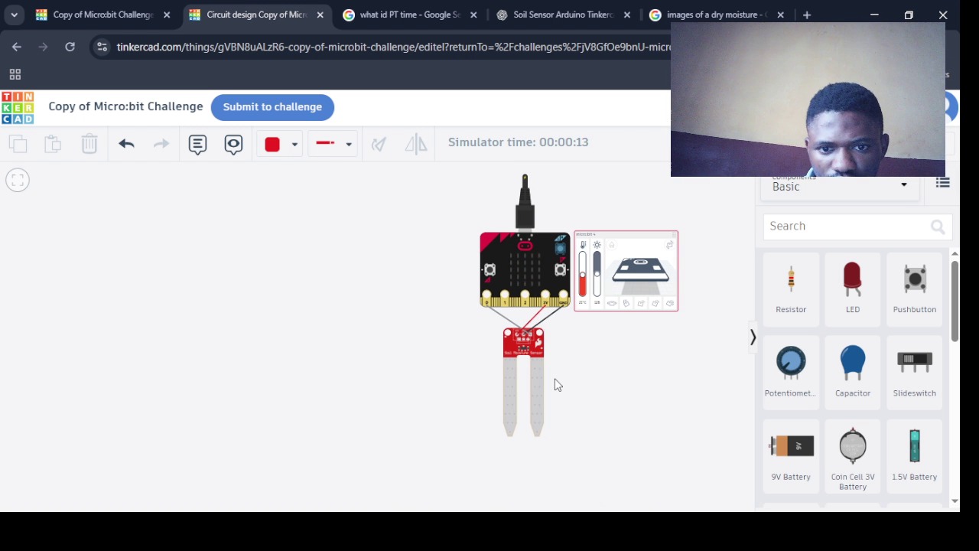
{"action": "left_click", "coordinate": [515, 394]}
{"action": "left_click_drag", "start_coordinate": [515, 394], "coordinate": [524, 395]}
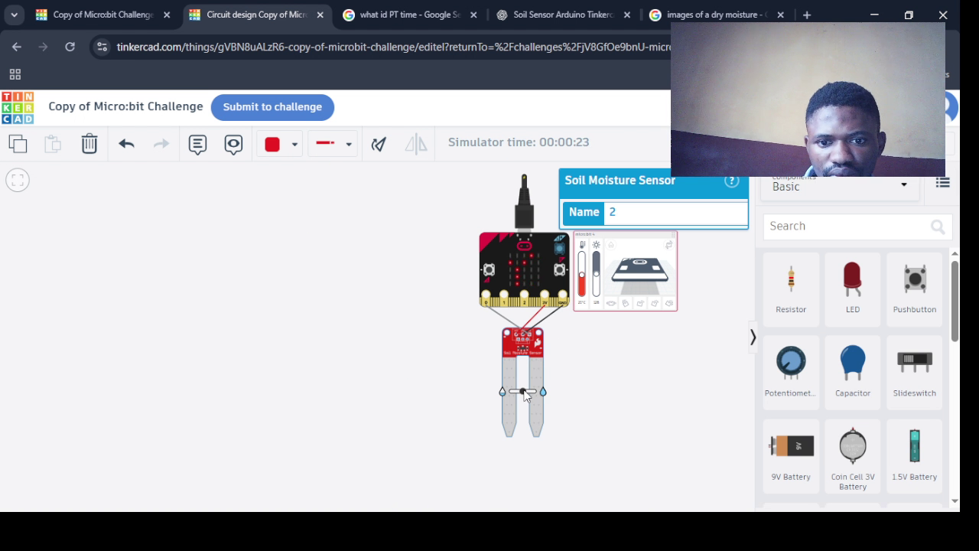
{"action": "left_click_drag", "start_coordinate": [524, 395], "coordinate": [534, 392]}
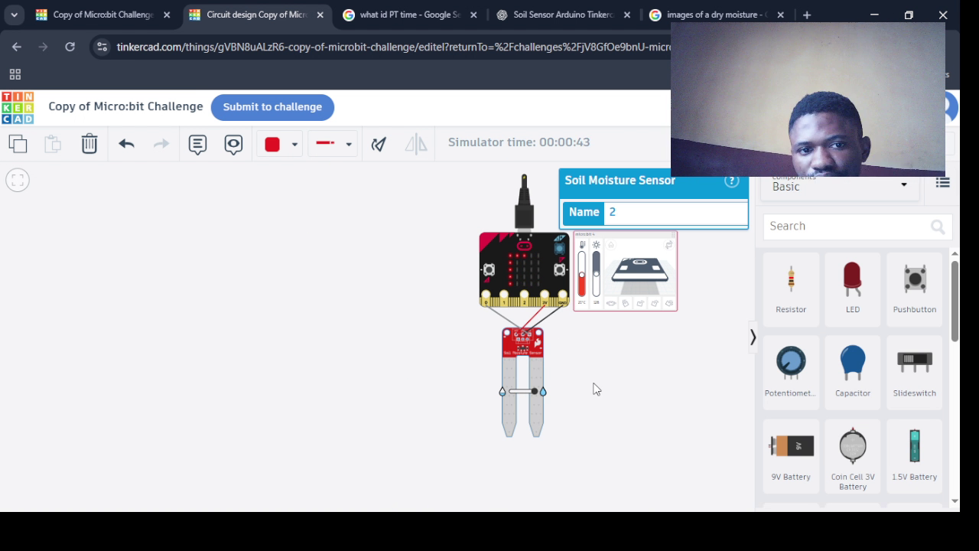
{"action": "left_click", "coordinate": [125, 108]}
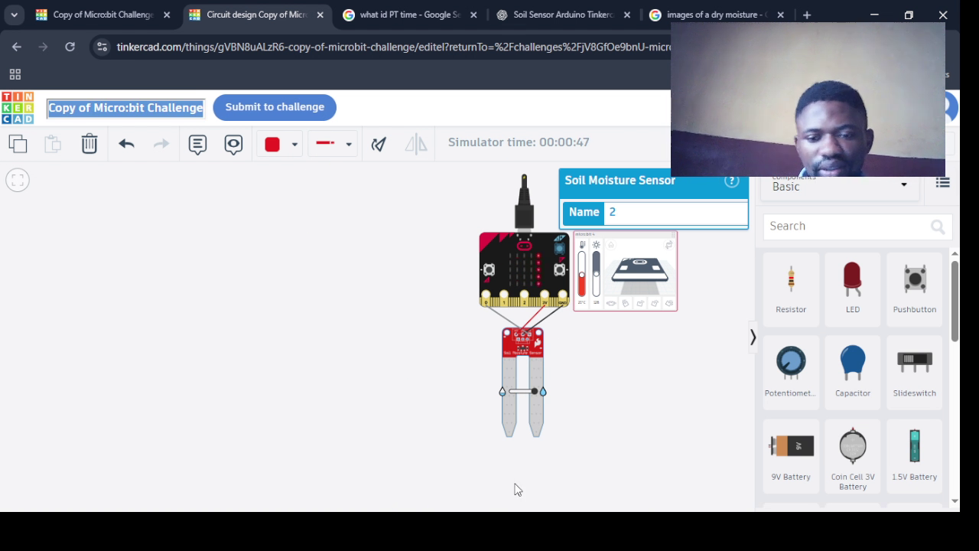
Ask ChatGPT for a project title and select 'Micro:bit Soil Moisture Detector: WET, GOOD, or DRY'
{"action": "left_click", "coordinate": [531, 26]}
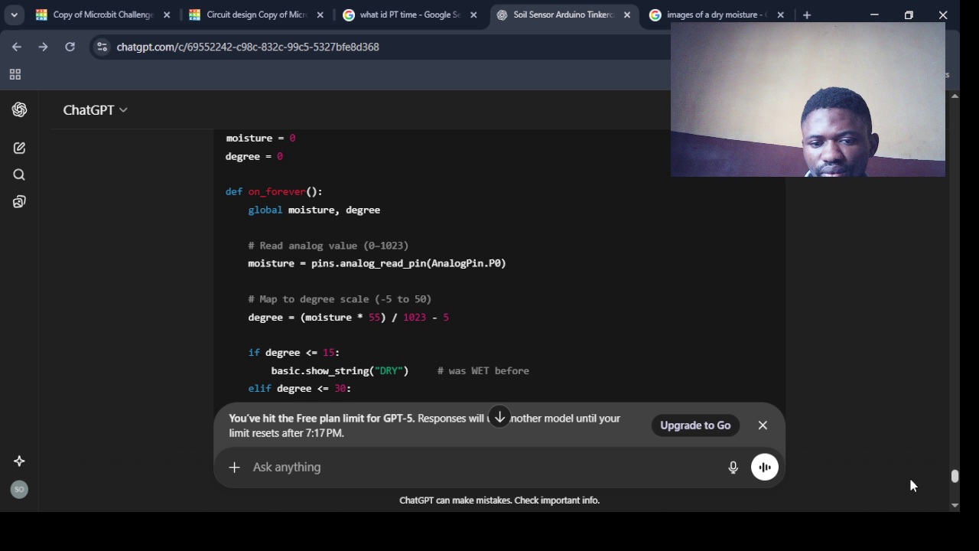
{"action": "type", "text": "let the the project a"}
{"action": "key", "text": "Return"}
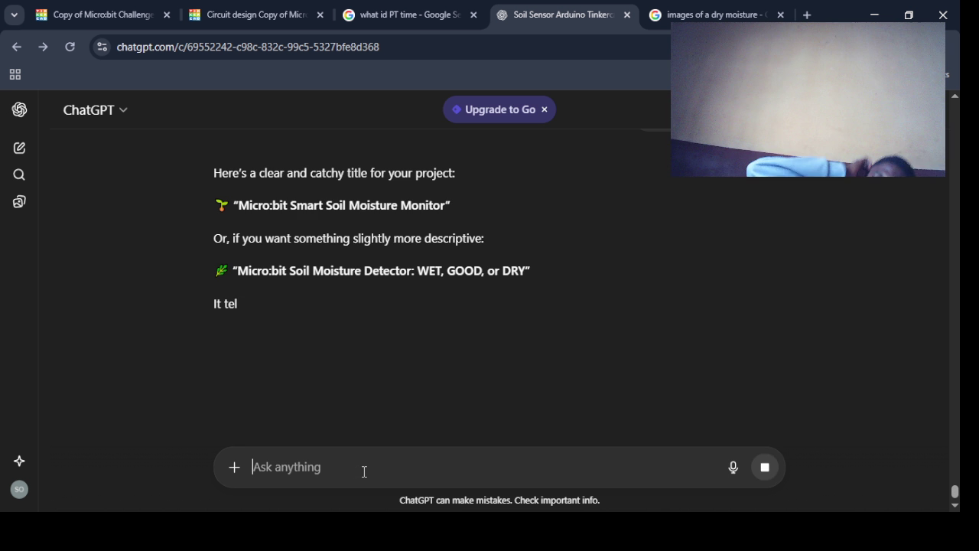
{"action": "left_click_drag", "start_coordinate": [446, 206], "coordinate": [241, 200]}
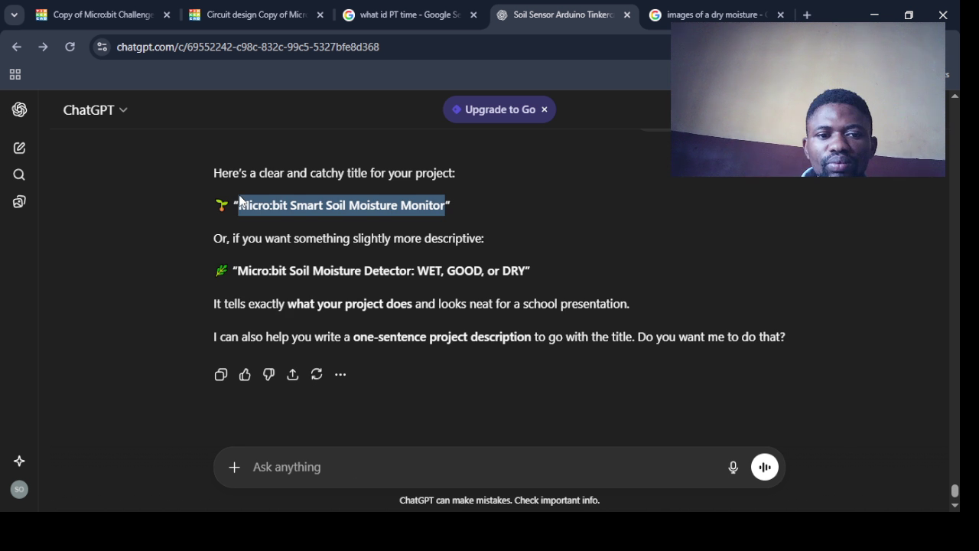
{"action": "left_click_drag", "start_coordinate": [526, 271], "coordinate": [239, 266]}
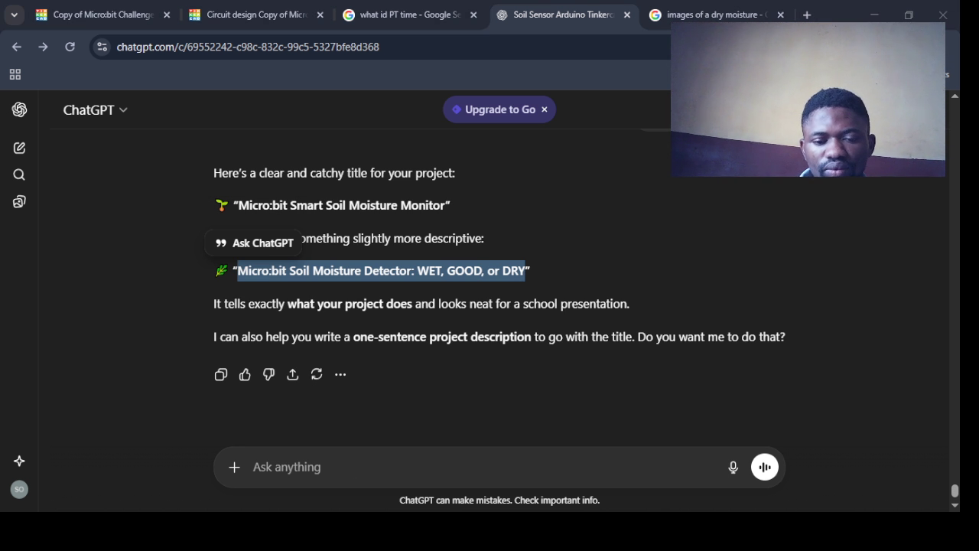
{"action": "left_click", "coordinate": [89, 9]}
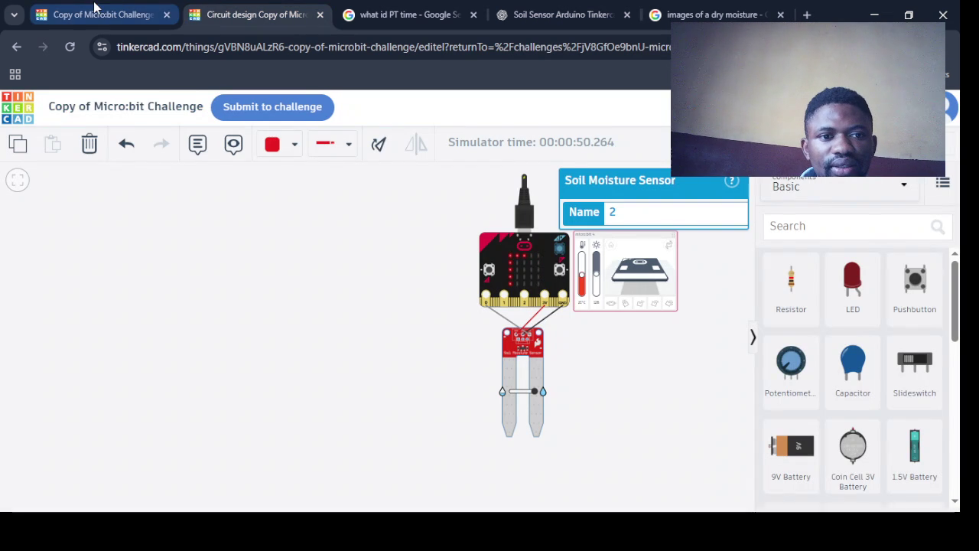
Paste 'Micro:bit Soil Moisture Detector: WET, GOOD, or DRY' in as the project title
{"action": "left_click", "coordinate": [170, 107]}
{"action": "key", "text": "ctrl+v"}
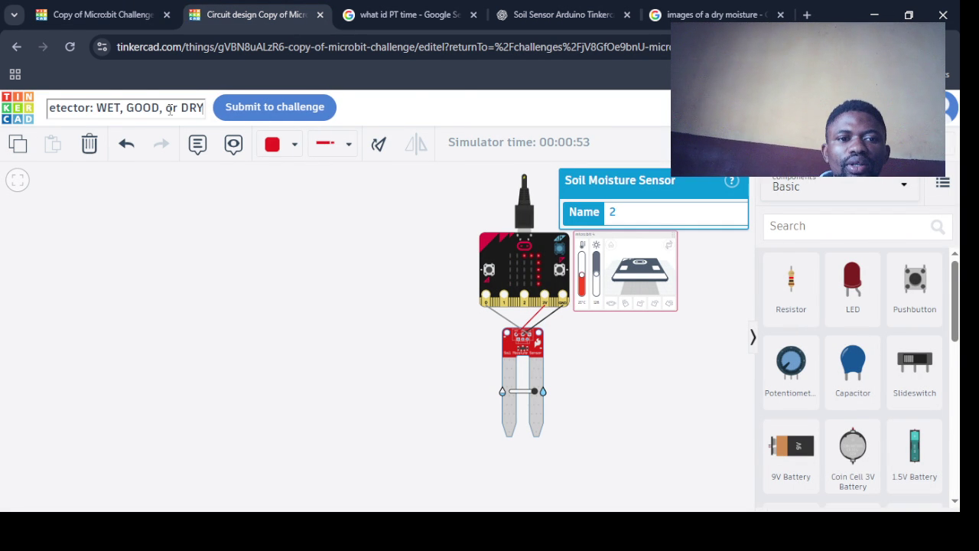
{"action": "key", "text": "Escape"}
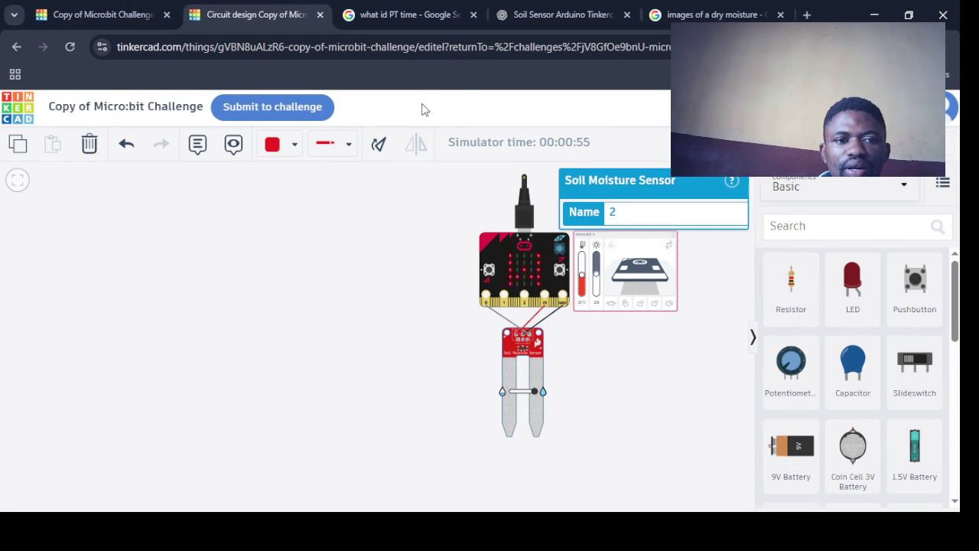
{"action": "left_click", "coordinate": [76, 227]}
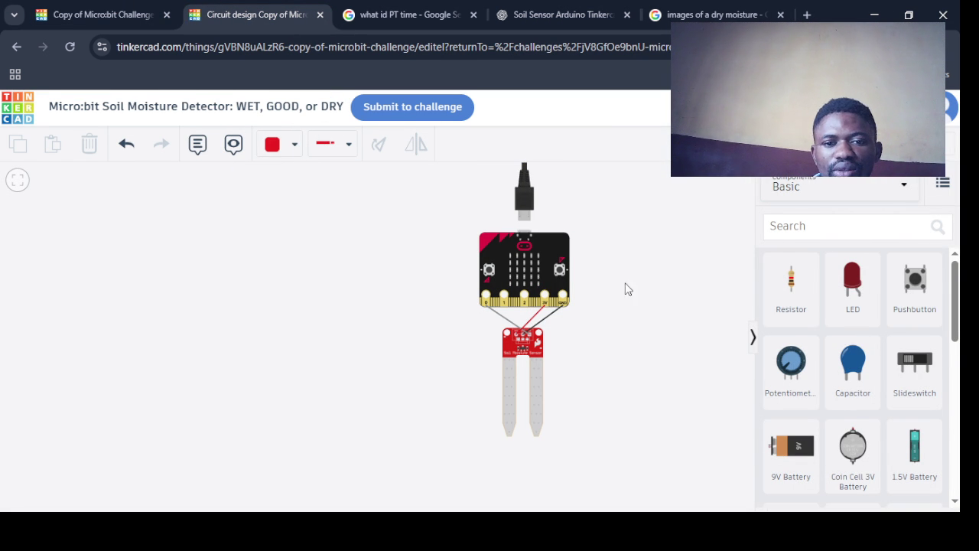
Submit the renamed design to the Micro:bit Challenge
{"action": "scroll", "coordinate": [635, 367], "scroll_direction": "up", "scroll_amount": 5}
{"action": "scroll", "coordinate": [624, 381], "scroll_direction": "down", "scroll_amount": 5}
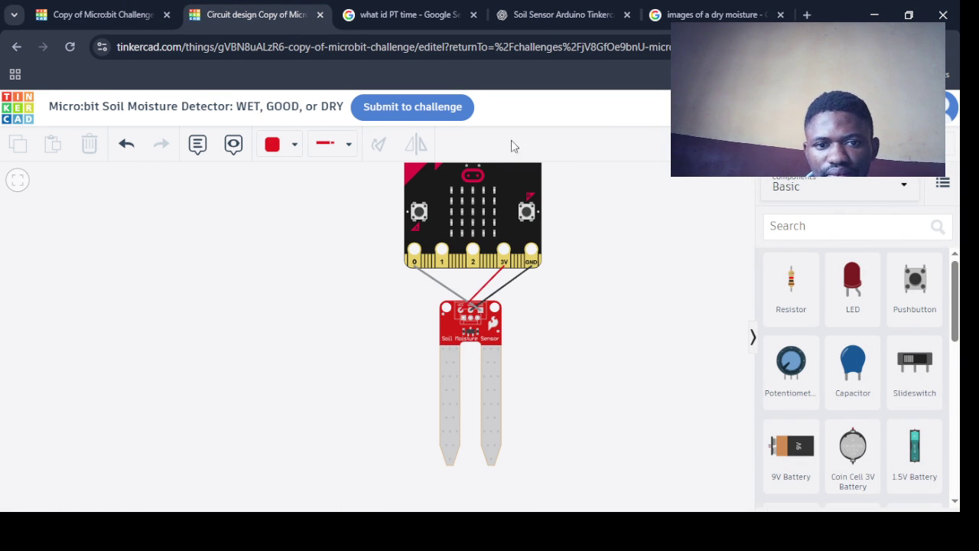
{"action": "left_click", "coordinate": [418, 111]}
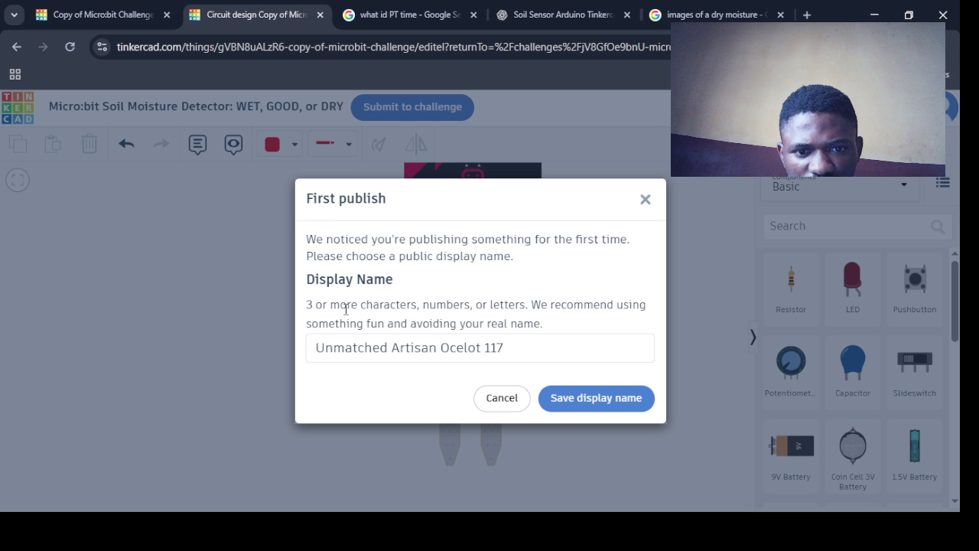
Select the First publish display-name text and ask ChatGPT which display name to use
{"action": "mouse_move", "coordinate": [504, 348]}
{"action": "left_mouse_down"}
{"action": "mouse_move", "coordinate": [379, 350]}
{"action": "mouse_move", "coordinate": [352, 366]}
{"action": "mouse_move", "coordinate": [331, 270]}
{"action": "left_mouse_up"}
{"action": "left_click_drag", "start_coordinate": [306, 235], "coordinate": [526, 356]}
{"action": "key", "text": "ctrl+c"}
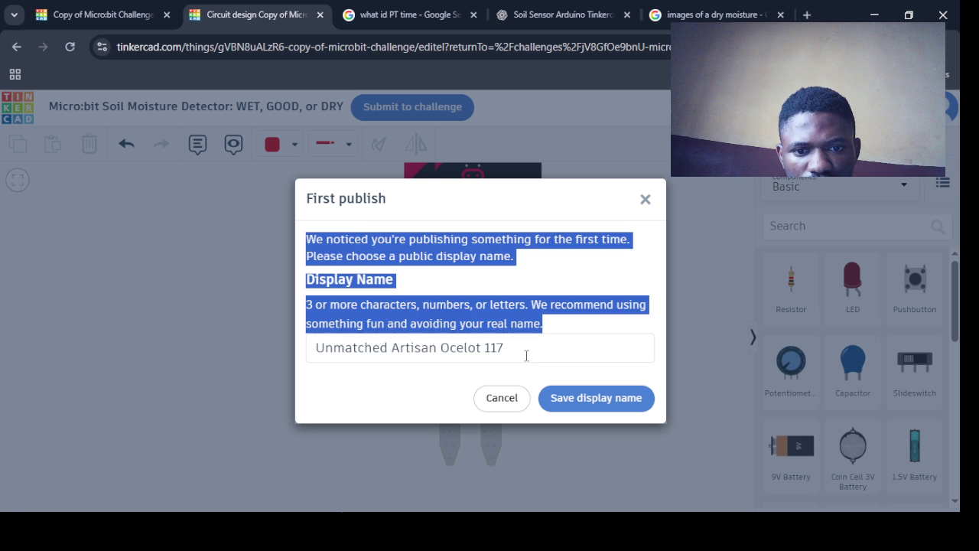
{"action": "left_click", "coordinate": [562, 15]}
{"action": "left_click", "coordinate": [320, 467]}
{"action": "type", "text": "what namemshould i use"}
{"action": "key", "text": "Return"}
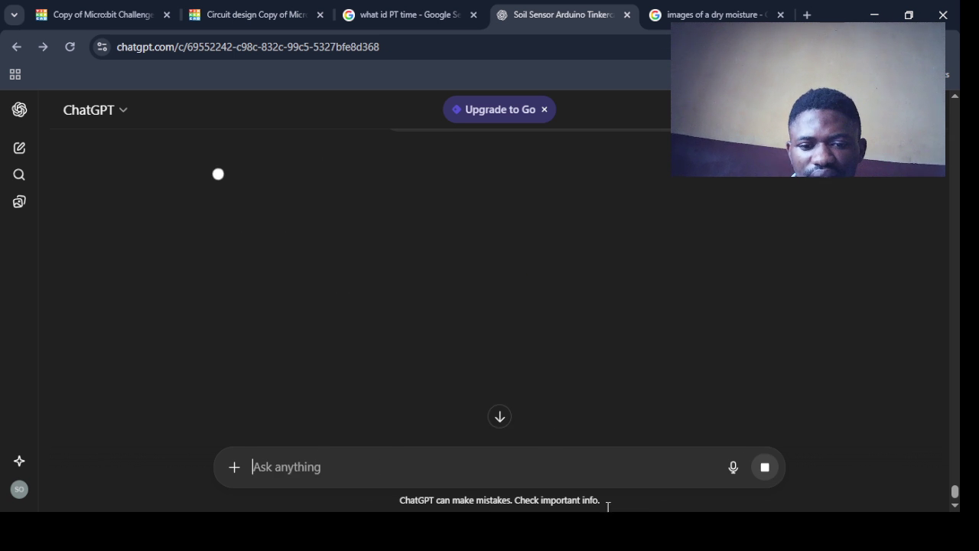
Send ChatGPT 'what name should i use' with the dialog's display-name instructions pasted in
{"action": "left_click", "coordinate": [253, 15]}
{"action": "key", "text": "alt+Tab"}
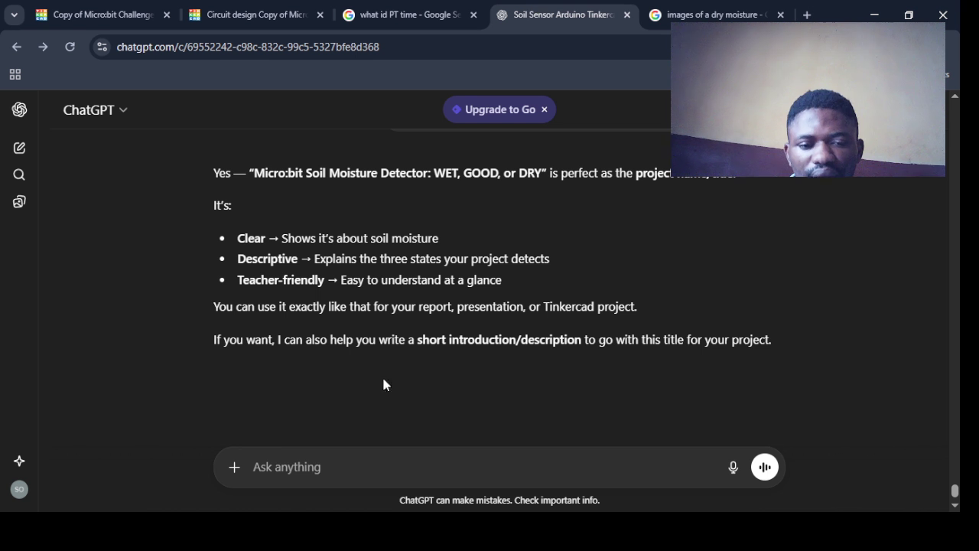
{"action": "left_click", "coordinate": [304, 469]}
{"action": "type", "text": "what name sould i use"}
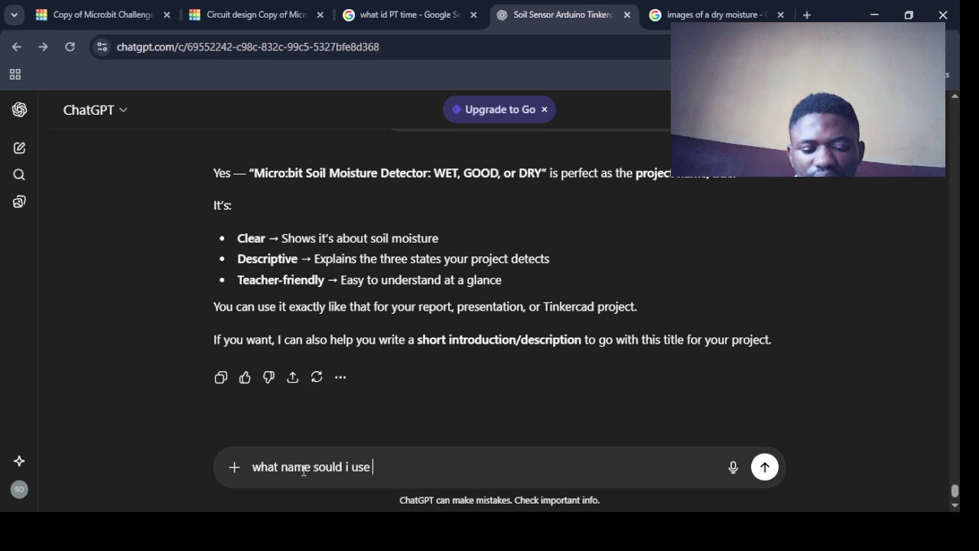
{"action": "key", "text": "ctrl+v"}
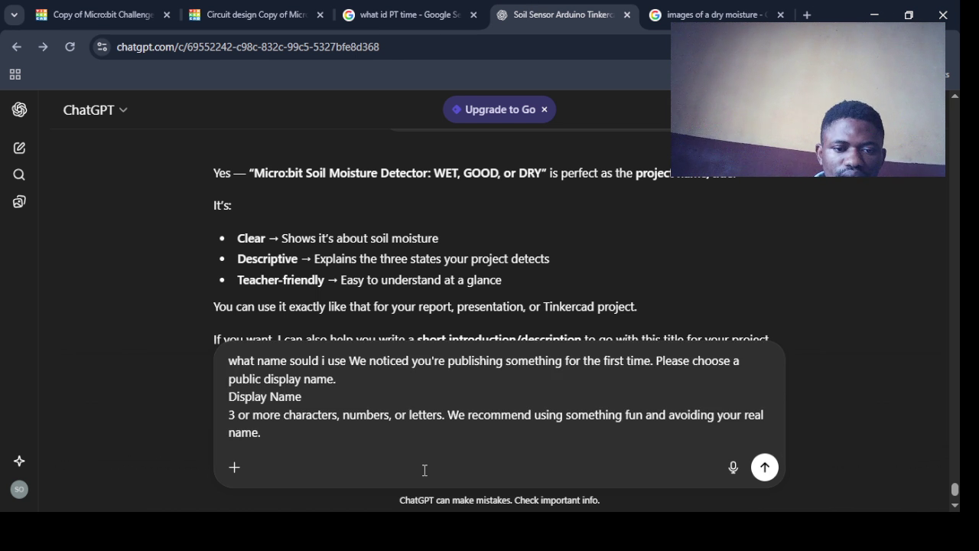
{"action": "key", "text": "Return"}
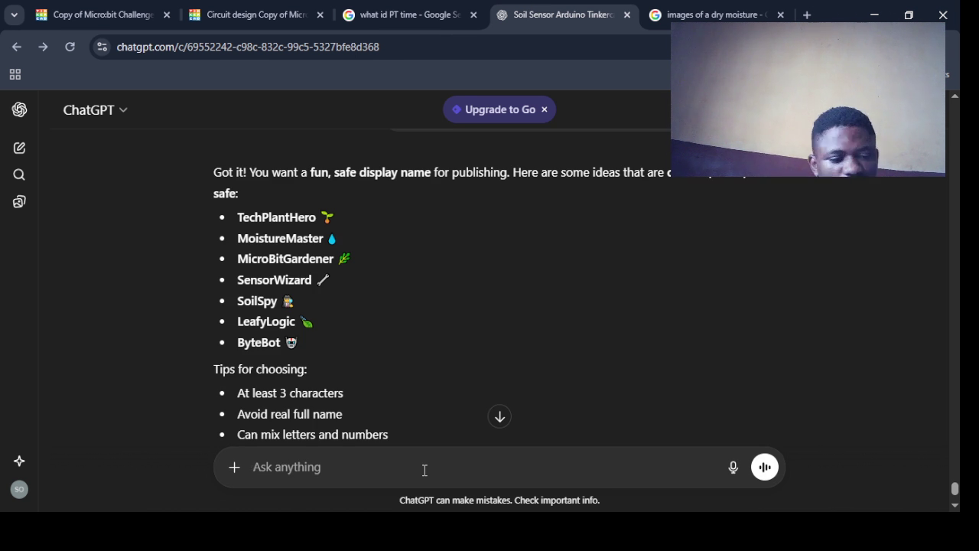
Scroll ChatGPT's reply listing names like TechPlantHero, MoistureMaster and SoilSpy
{"action": "scroll", "coordinate": [604, 360], "scroll_direction": "down", "scroll_amount": 3}
{"action": "scroll", "coordinate": [613, 326], "scroll_direction": "up", "scroll_amount": 2}
{"action": "scroll", "coordinate": [614, 327], "scroll_direction": "up", "scroll_amount": 1}
{"action": "scroll", "coordinate": [615, 329], "scroll_direction": "up", "scroll_amount": 1}
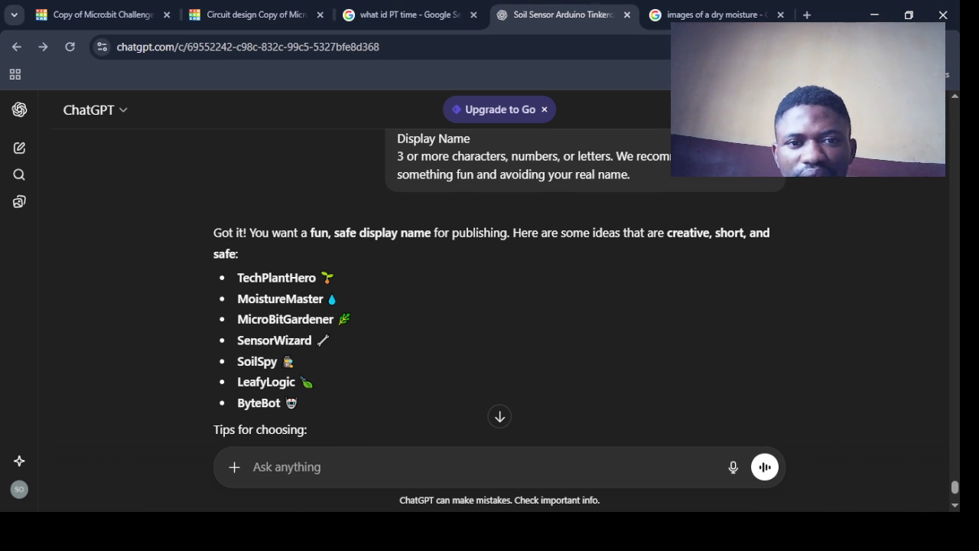
Check the Pacific time, then replace the suggested display name with 'STEM'
{"action": "left_click", "coordinate": [429, 9]}
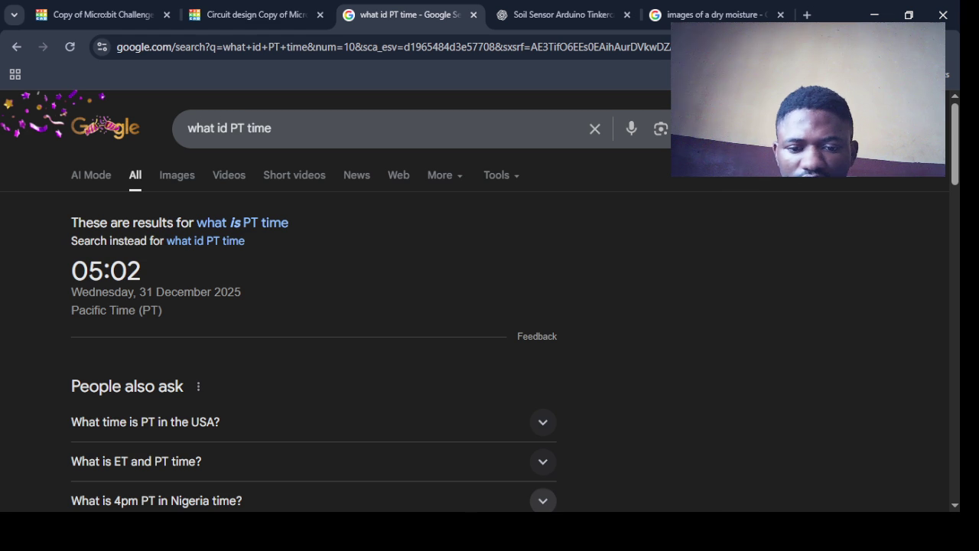
{"action": "left_click", "coordinate": [253, 14]}
{"action": "left_click_drag", "start_coordinate": [513, 348], "coordinate": [285, 359]}
{"action": "type", "text": "STEM COORD"}
{"action": "key", "text": "BackSpace"}
{"action": "key", "text": "BackSpace"}
{"action": "key", "text": "BackSpace"}
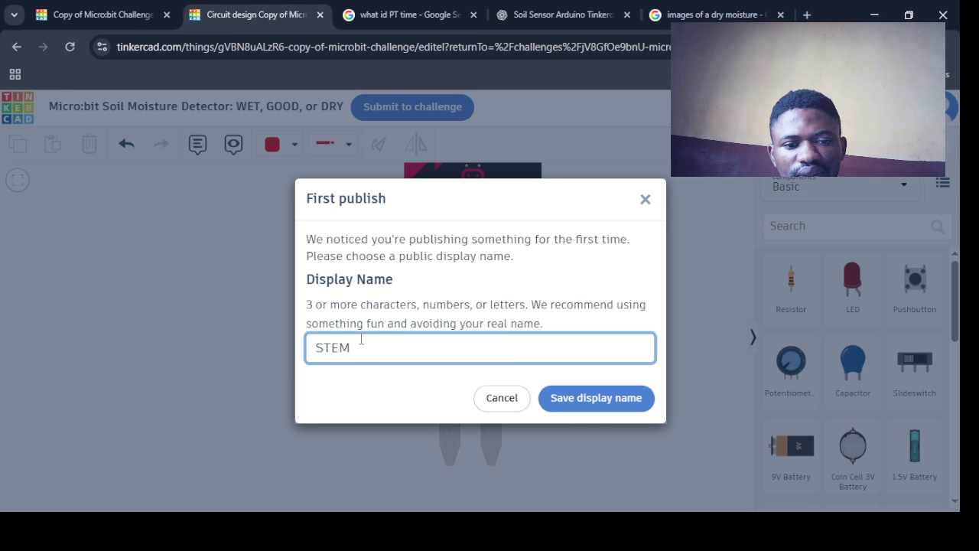
Try the display names STEM, STEM GENIUS and STEMGENIUS in the First publish dialog
{"action": "type", "text": "GURU"}
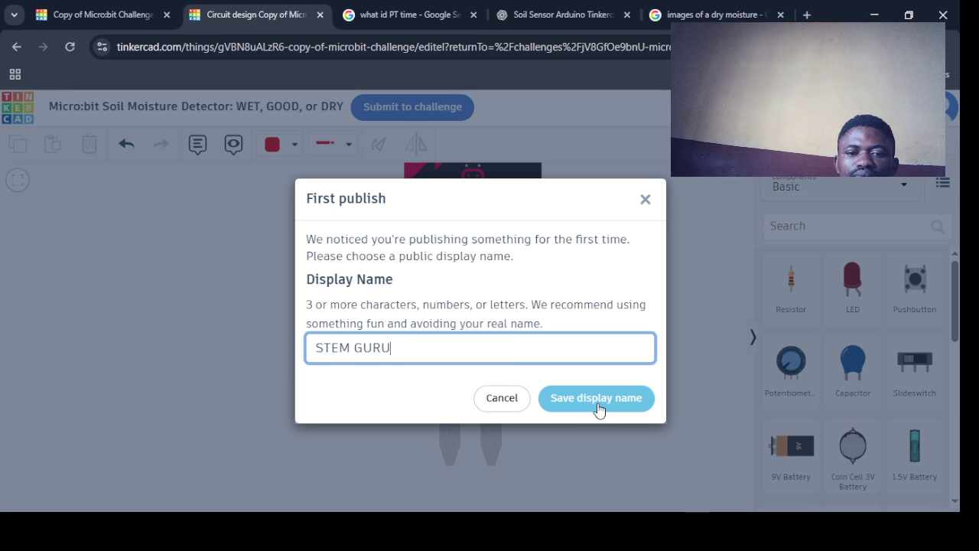
{"action": "key", "text": "BackSpace"}
{"action": "key", "text": "BackSpace"}
{"action": "key", "text": "BackSpace"}
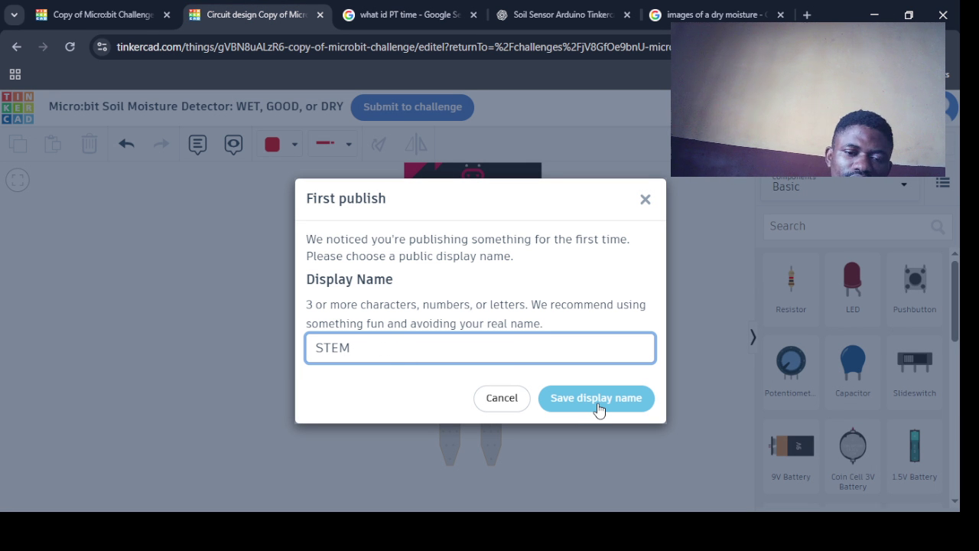
{"action": "left_click", "coordinate": [627, 409]}
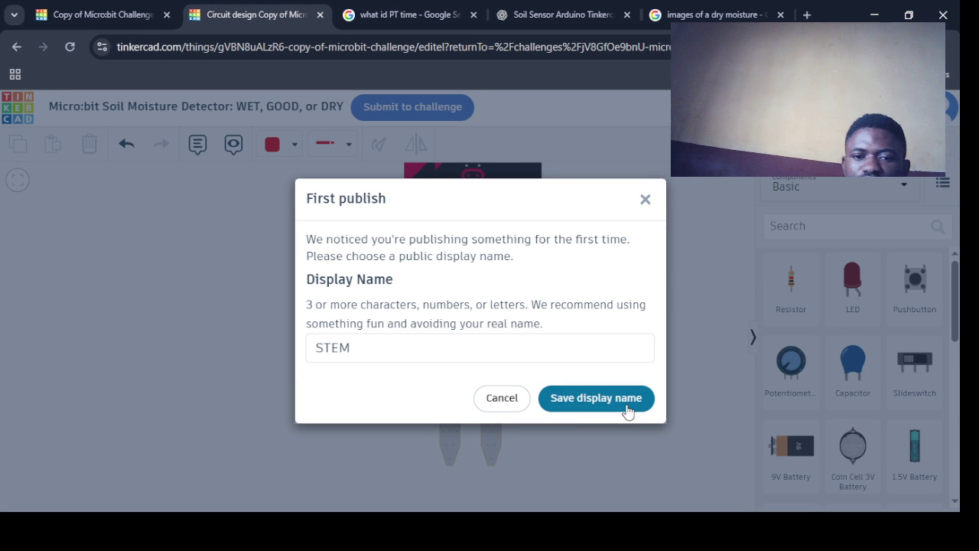
{"action": "left_click", "coordinate": [391, 351]}
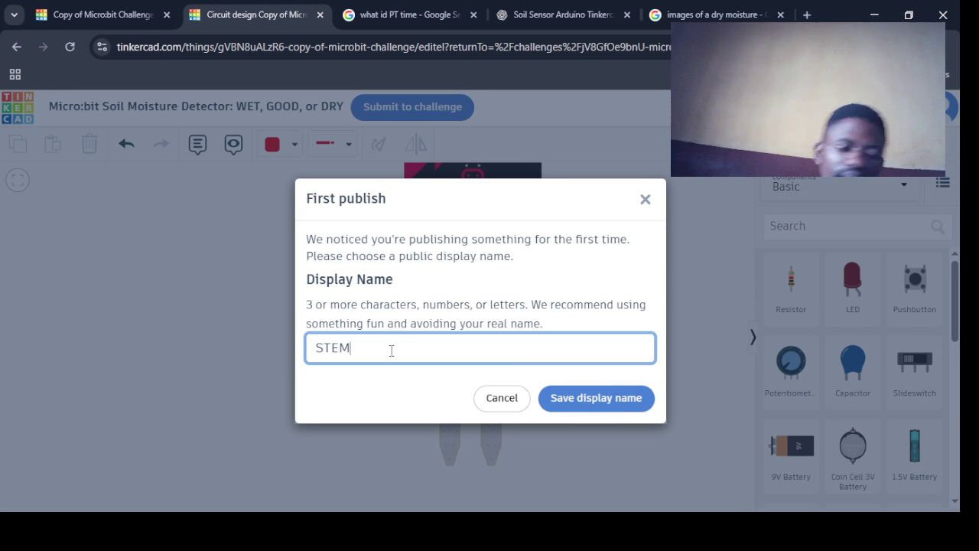
{"action": "type", "text": " GENIUS"}
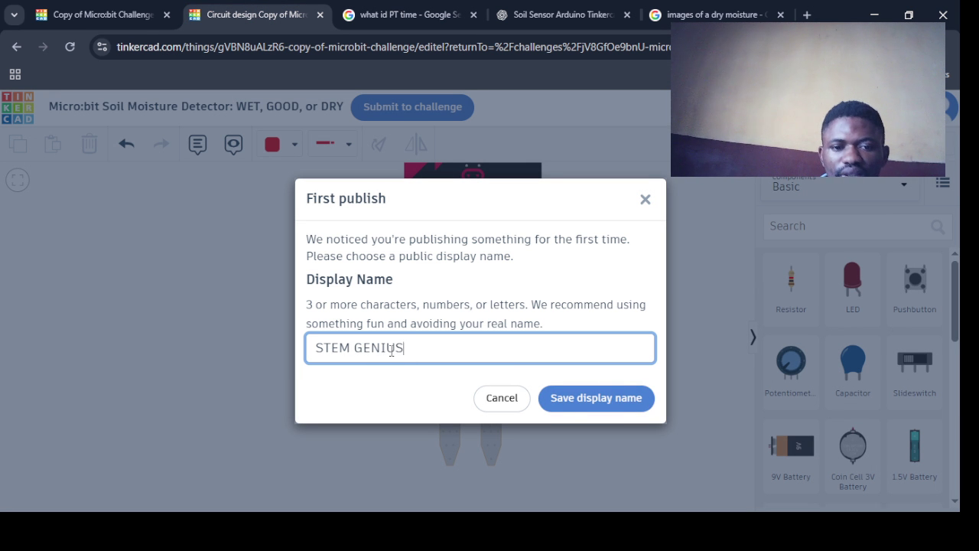
{"action": "left_click", "coordinate": [568, 408]}
{"action": "left_click", "coordinate": [353, 348]}
{"action": "key", "text": "BackSpace"}
{"action": "left_click", "coordinate": [586, 406]}
Change the display name to STEM001, then STEM_001, and dismiss the prompt
{"action": "left_click", "coordinate": [423, 342]}
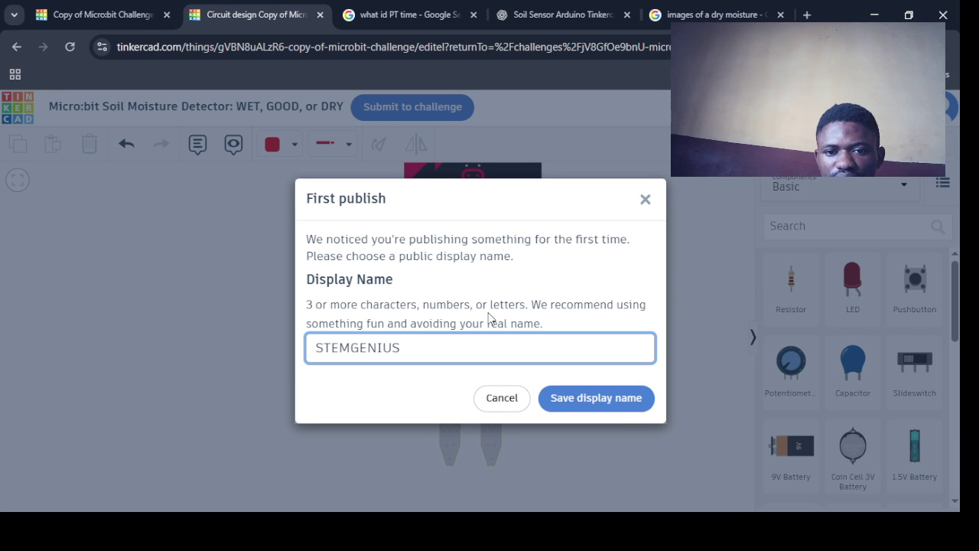
{"action": "key", "text": "Tab"}
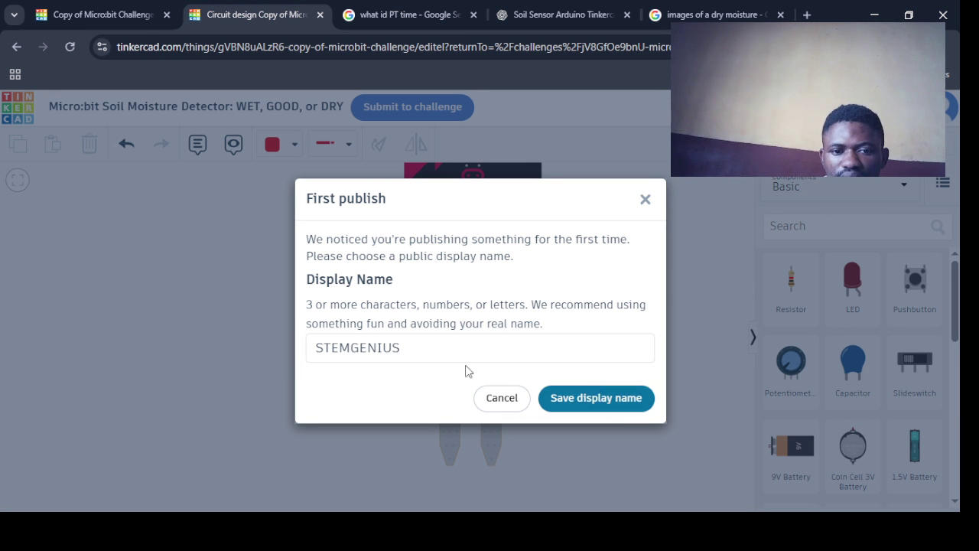
{"action": "left_click", "coordinate": [421, 351]}
{"action": "key", "text": "BackSpace"}
{"action": "key", "text": "BackSpace"}
{"action": "key", "text": "BackSpace"}
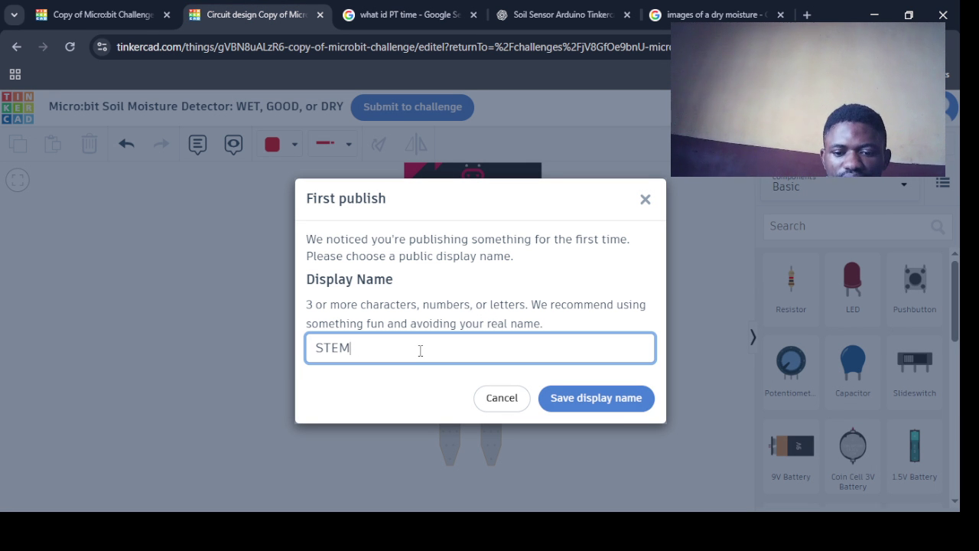
{"action": "type", "text": "001"}
{"action": "left_click", "coordinate": [555, 403]}
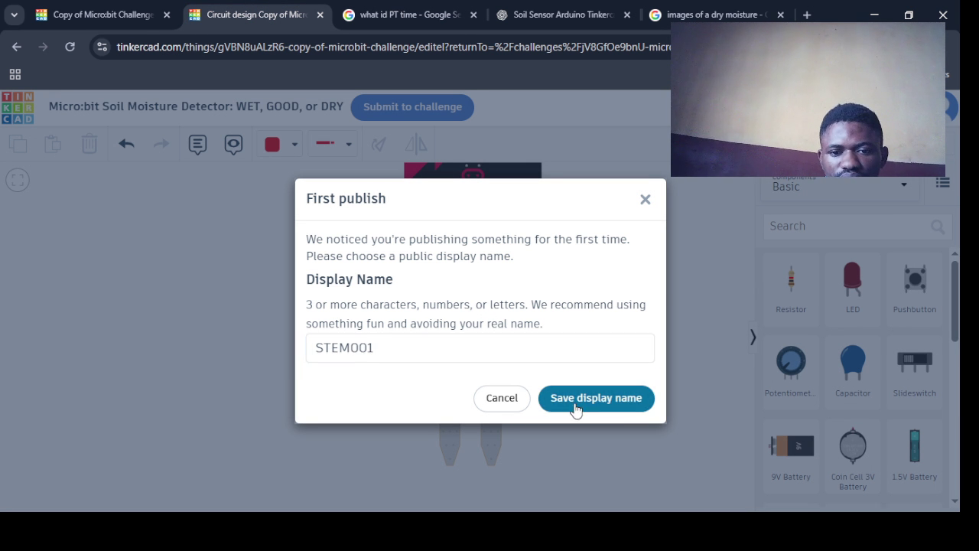
{"action": "left_click", "coordinate": [353, 348]}
{"action": "type", "text": "_"}
{"action": "left_click", "coordinate": [589, 400]}
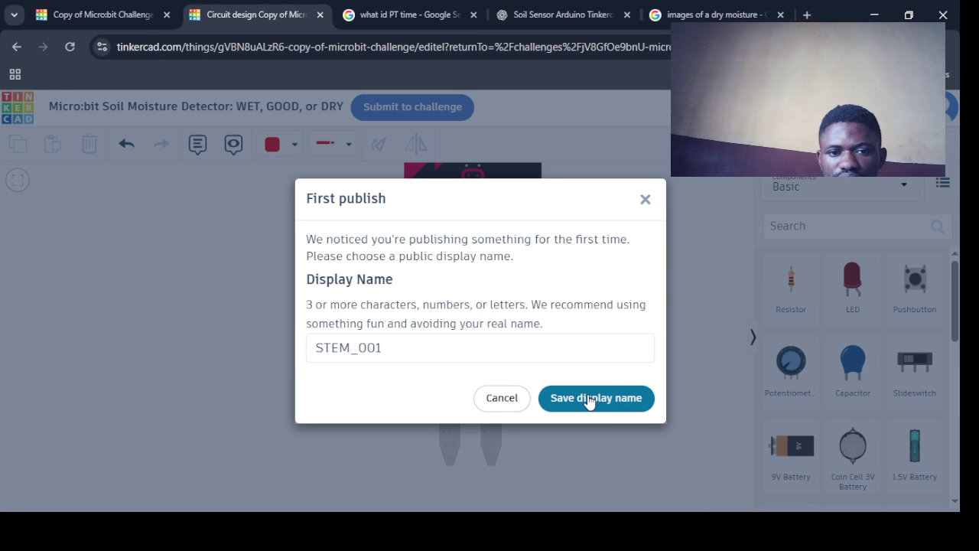
{"action": "left_click", "coordinate": [589, 400]}
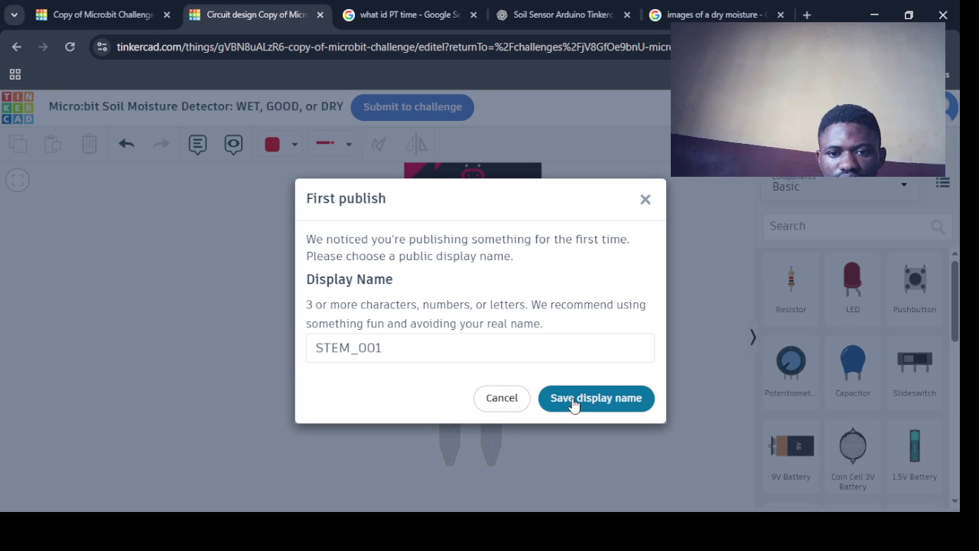
{"action": "left_click", "coordinate": [310, 348]}
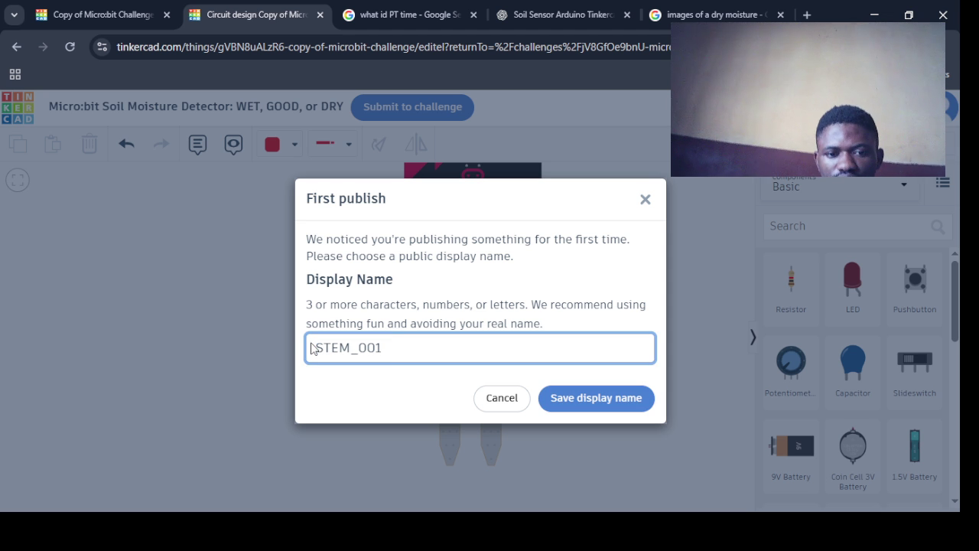
Clear the suggested display name, cancel the publish prompt and reopen the challenge submission
{"action": "left_click", "coordinate": [399, 346]}
{"action": "key", "text": "BackSpace"}
{"action": "key", "text": "BackSpace"}
{"action": "key", "text": "BackSpace"}
{"action": "left_click", "coordinate": [642, 203]}
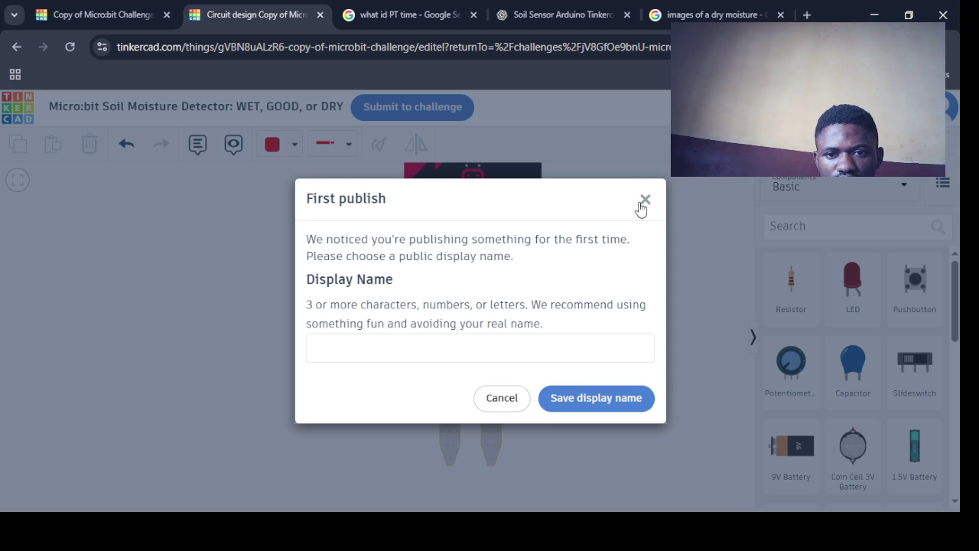
{"action": "left_click", "coordinate": [511, 411]}
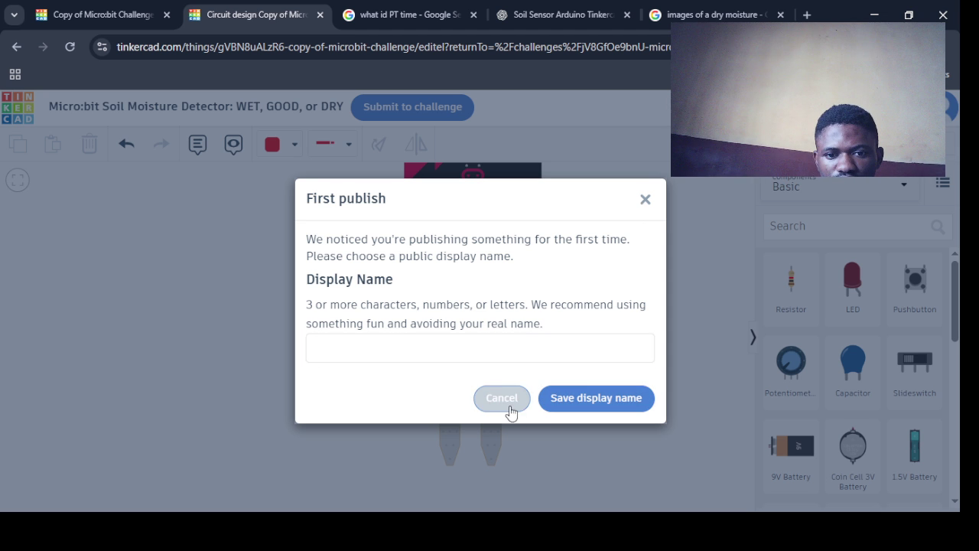
{"action": "left_click", "coordinate": [645, 199]}
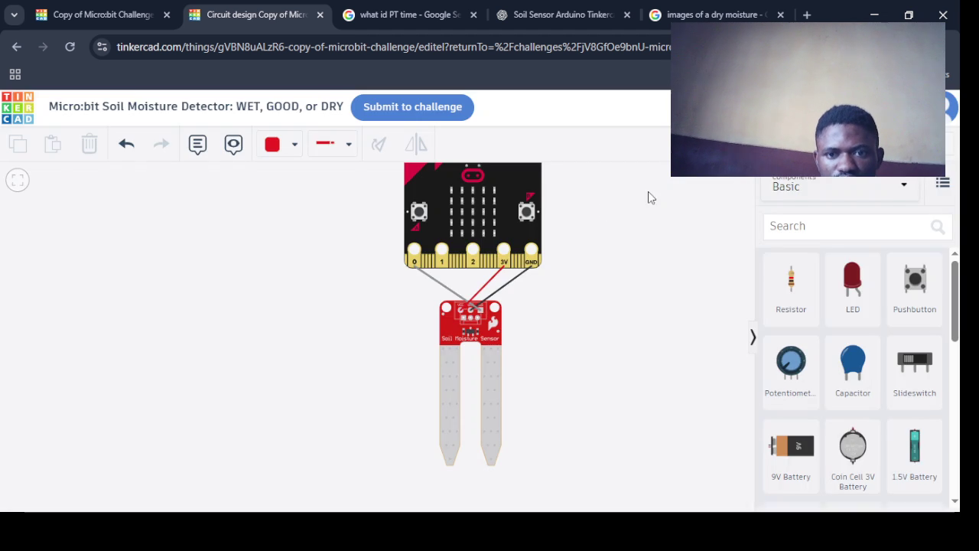
{"action": "left_click", "coordinate": [412, 106]}
Set the display name to 'STEM DEVELOPER' plus 001, save it and reload the page
{"action": "left_click", "coordinate": [377, 351]}
{"action": "key", "text": "ctrl+v"}
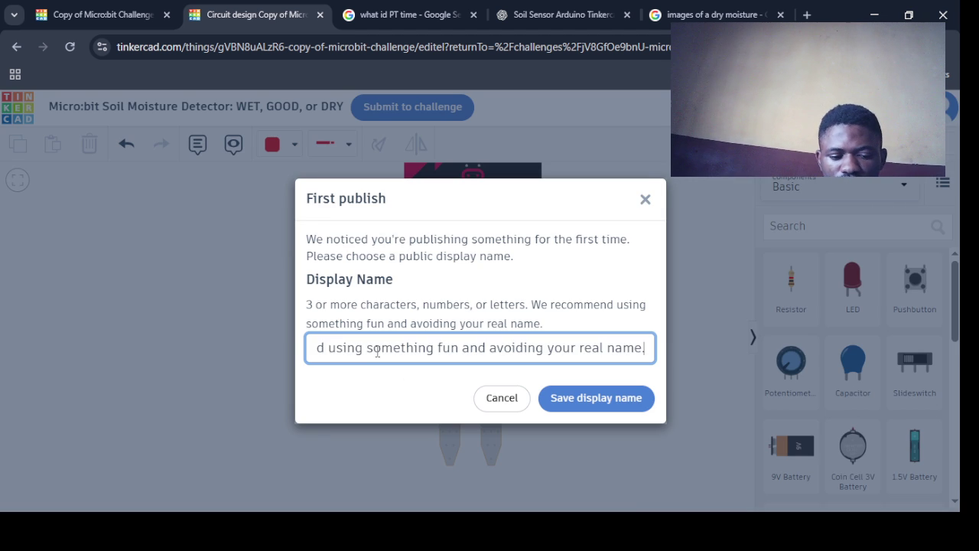
{"action": "key", "text": "ctrl+a"}
{"action": "key", "text": "BackSpace"}
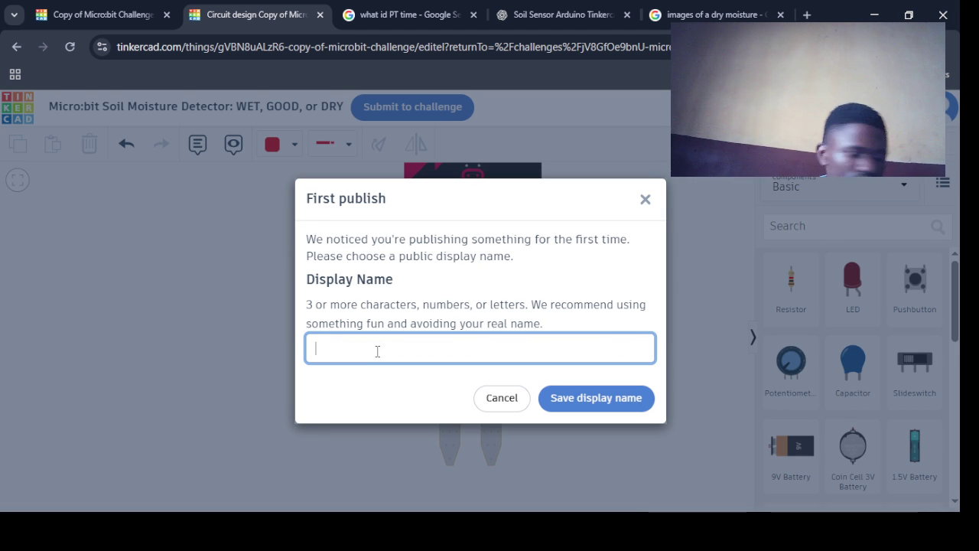
{"action": "type", "text": "S"}
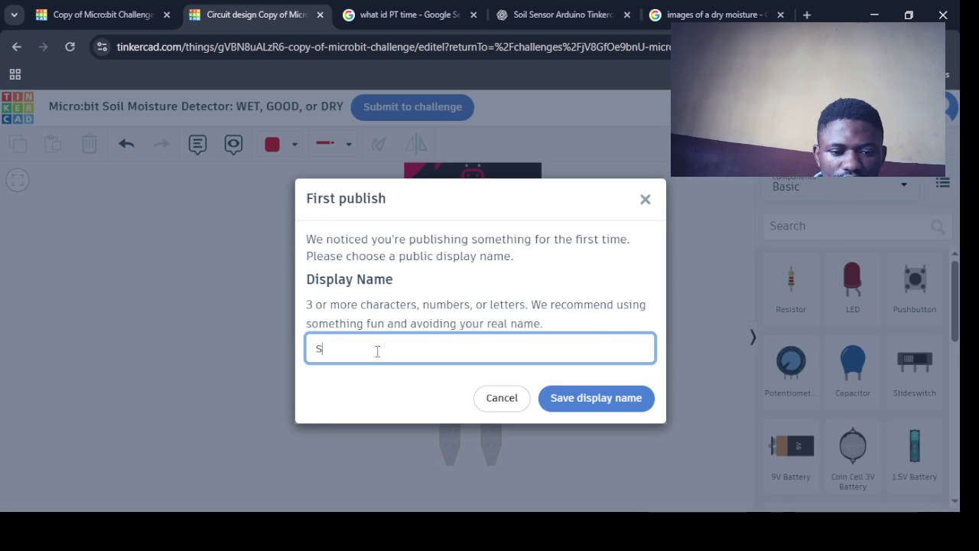
{"action": "type", "text": "TEM DEVELOPER"}
{"action": "left_click", "coordinate": [578, 404]}
{"action": "left_click", "coordinate": [471, 354]}
{"action": "type", "text": "001"}
{"action": "left_click", "coordinate": [598, 404]}
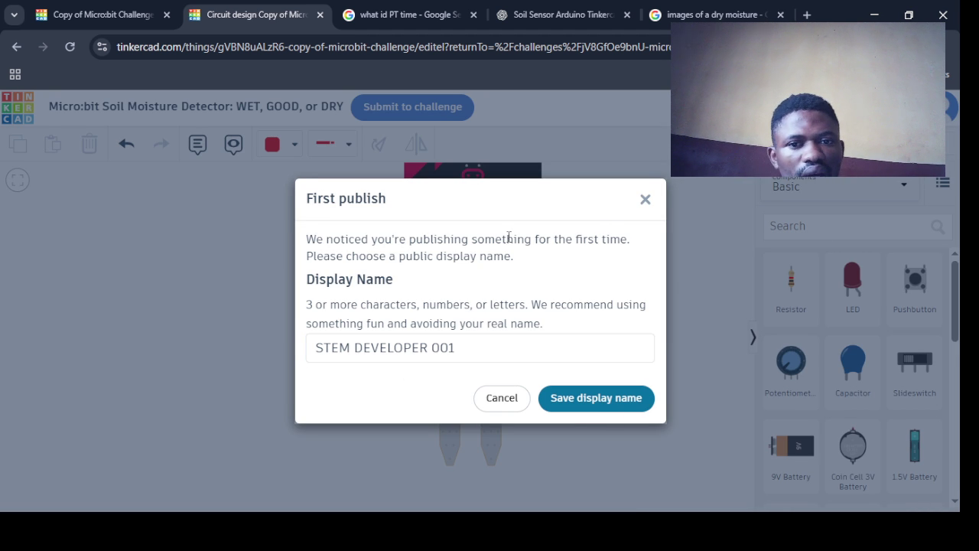
{"action": "key", "text": "F5"}
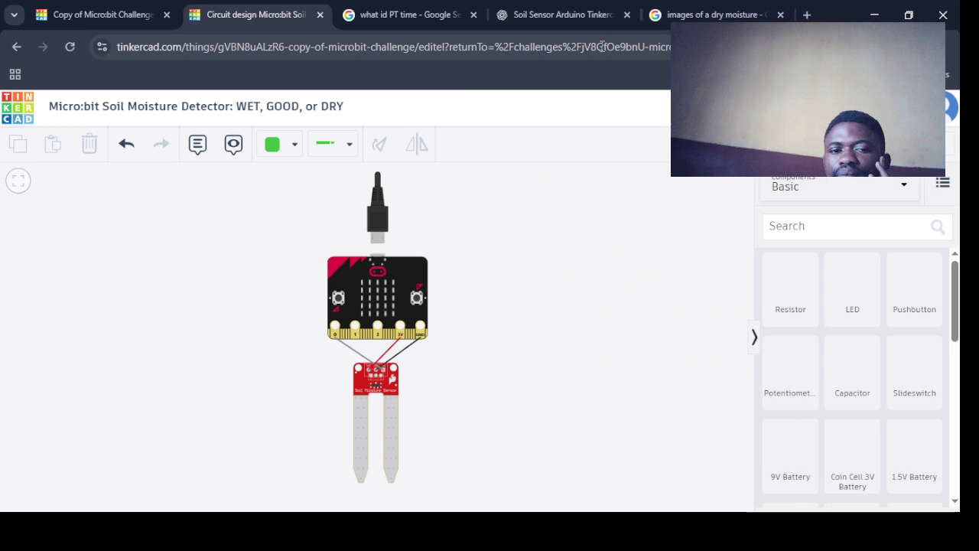
Show the Python code, run and stop the soil moisture simulation, then submit to the challenge
{"action": "left_click", "coordinate": [766, 144]}
{"action": "left_click", "coordinate": [841, 143]}
{"action": "left_click", "coordinate": [355, 428]}
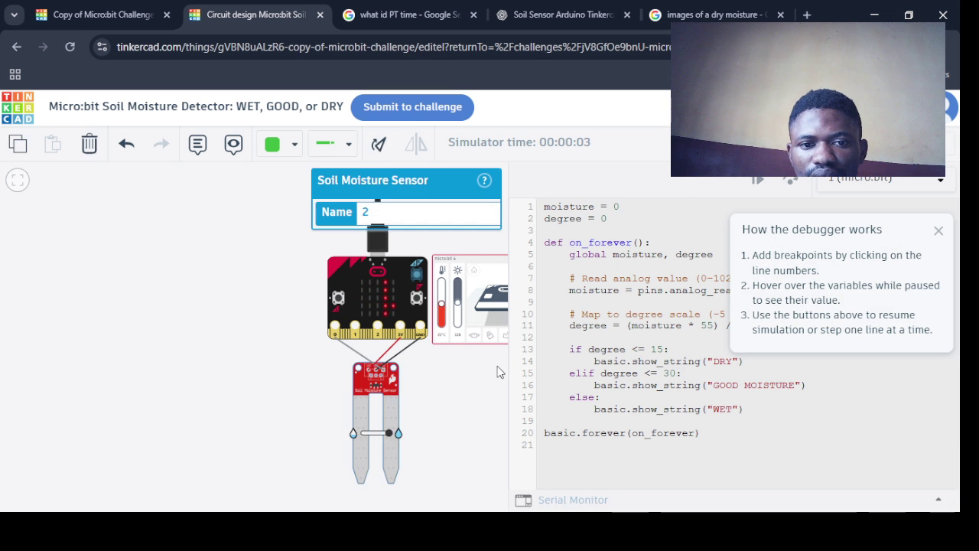
{"action": "left_click", "coordinate": [841, 144]}
{"action": "left_click", "coordinate": [369, 109]}
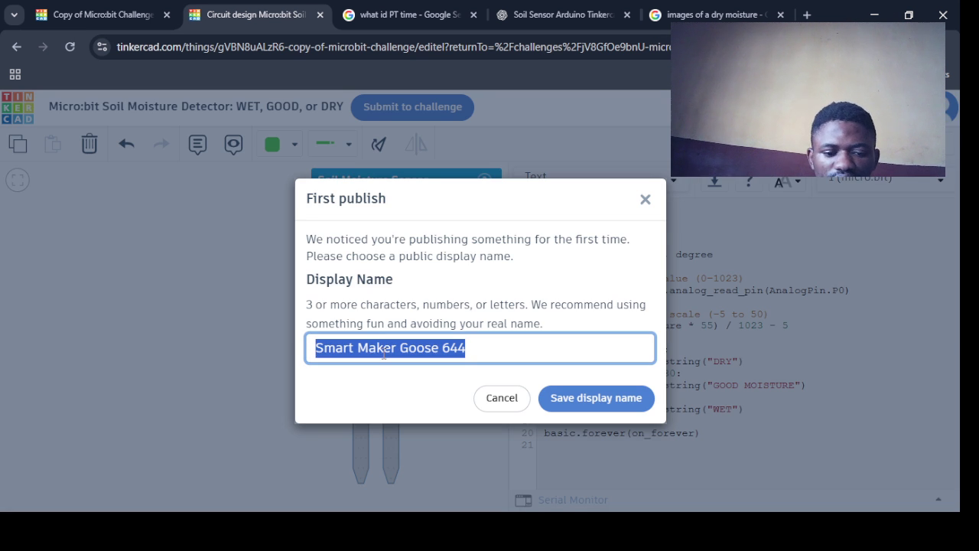
Type a 'Smart Make…STEM' variant as the display name and save it
{"action": "type", "text": "Smart Make"}
{"action": "key", "text": "BackSpace"}
{"action": "key", "text": "BackSpace"}
{"action": "key", "text": "BackSpace"}
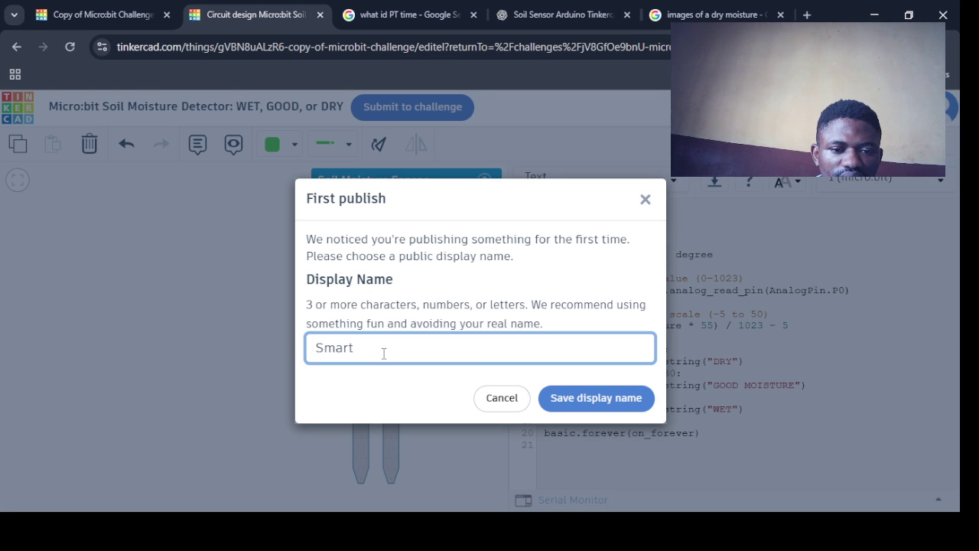
{"action": "key", "text": "BackSpace"}
{"action": "type", "text": "s"}
{"action": "key", "text": "BackSpace"}
{"action": "type", "text": "STW"}
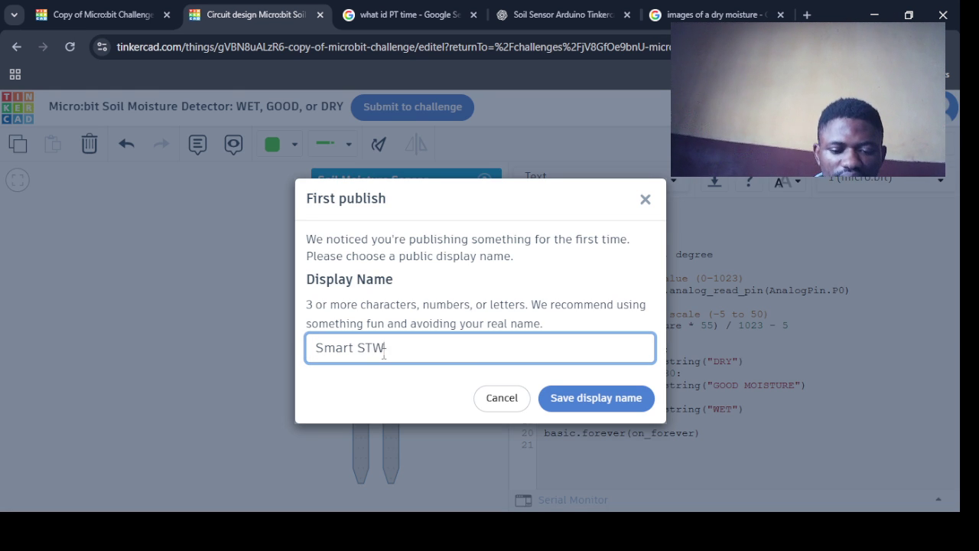
{"action": "key", "text": "BackSpace"}
{"action": "type", "text": "EM"}
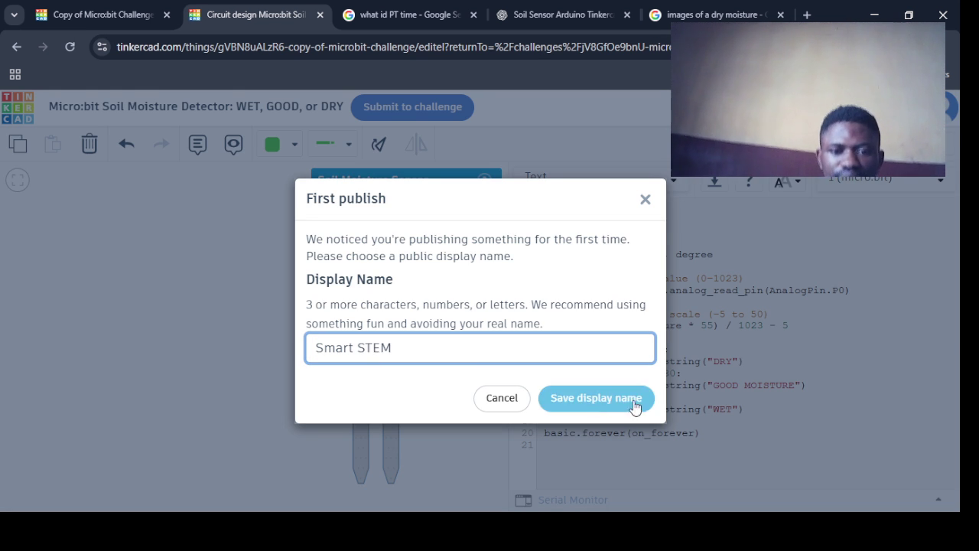
{"action": "left_click", "coordinate": [592, 406]}
Restore the suggested display name, close the publish prompt and reload the circuit page
{"action": "left_click", "coordinate": [415, 349]}
{"action": "left_click_drag", "start_coordinate": [416, 348], "coordinate": [308, 356]}
{"action": "left_click", "coordinate": [576, 408]}
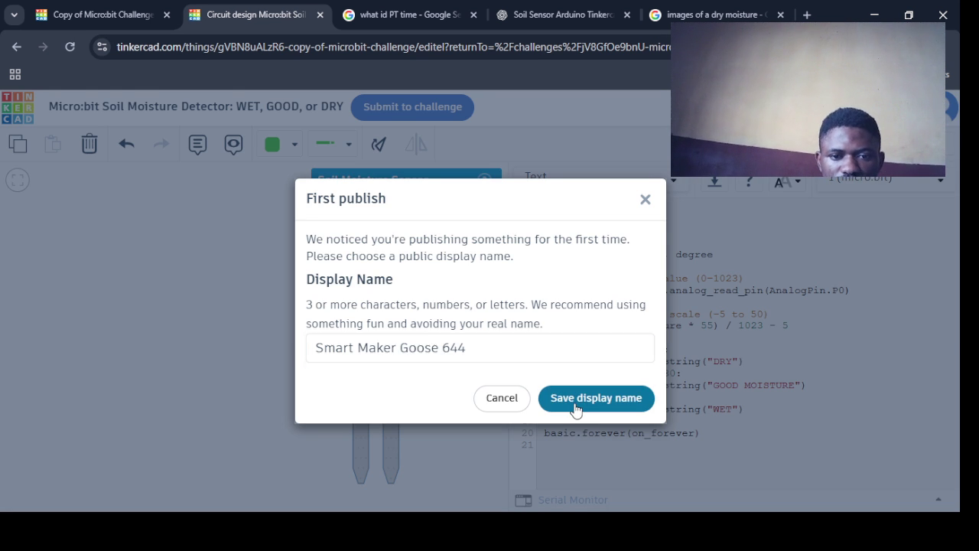
{"action": "left_click", "coordinate": [575, 408]}
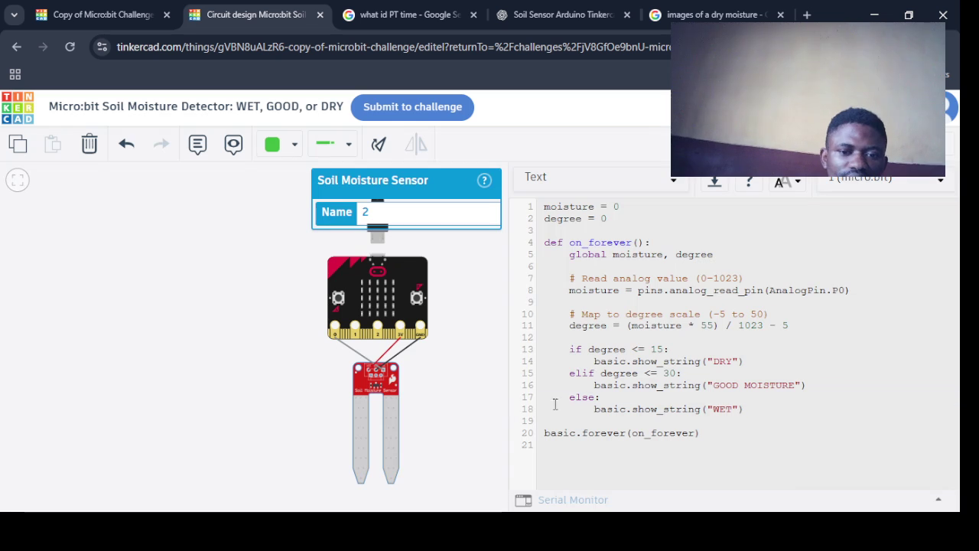
{"action": "left_click", "coordinate": [413, 107]}
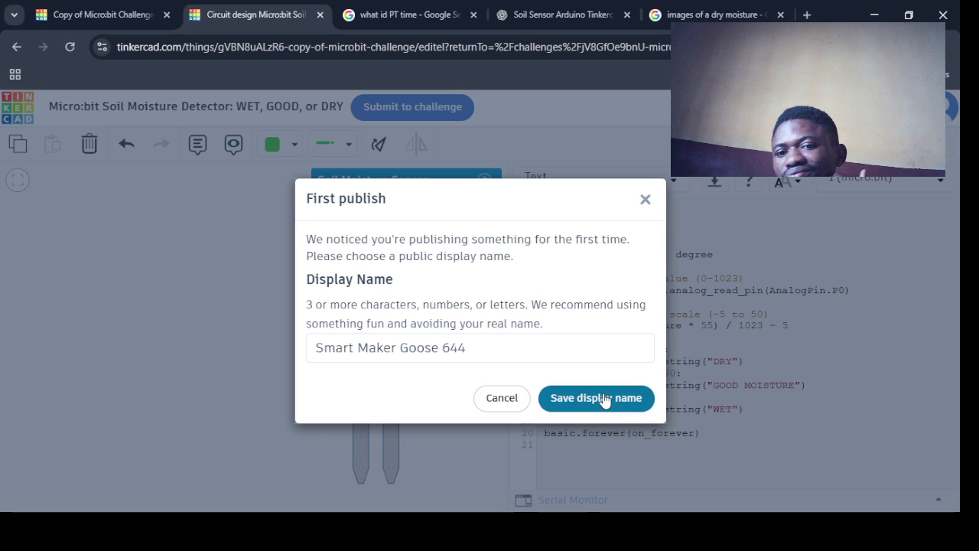
{"action": "left_click", "coordinate": [604, 399]}
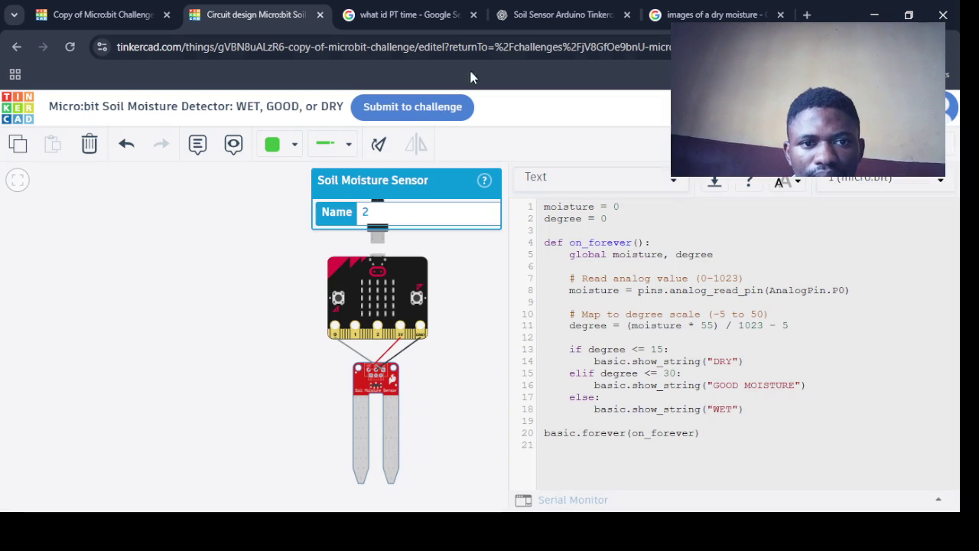
{"action": "left_click", "coordinate": [460, 48]}
{"action": "key", "text": "Return"}
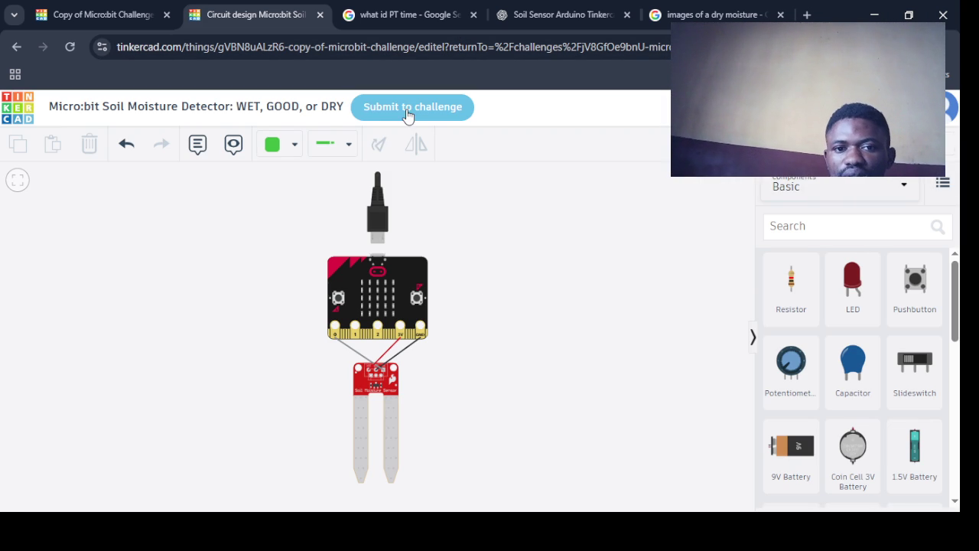
Reopen the challenge submission and shorten the display name by deleting characters
{"action": "left_click", "coordinate": [426, 116]}
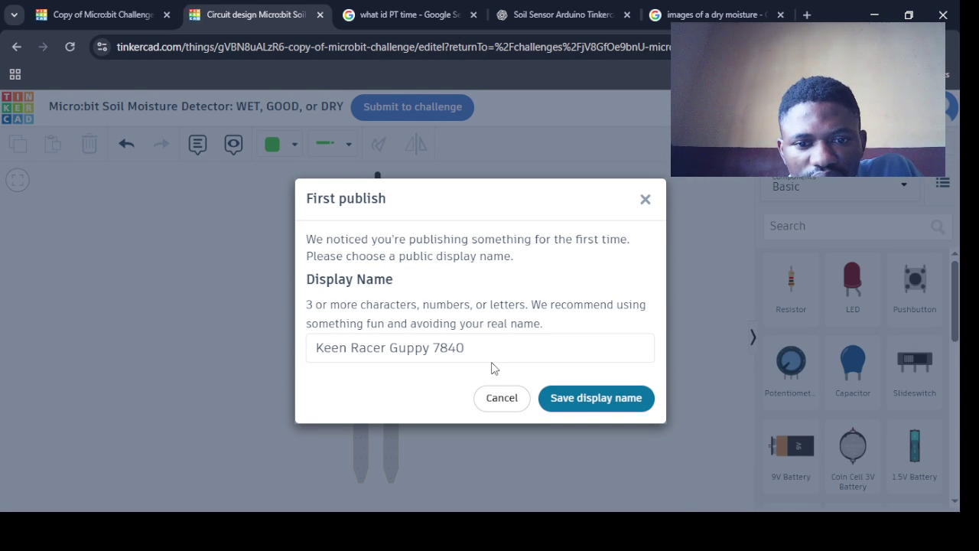
{"action": "left_click", "coordinate": [502, 398]}
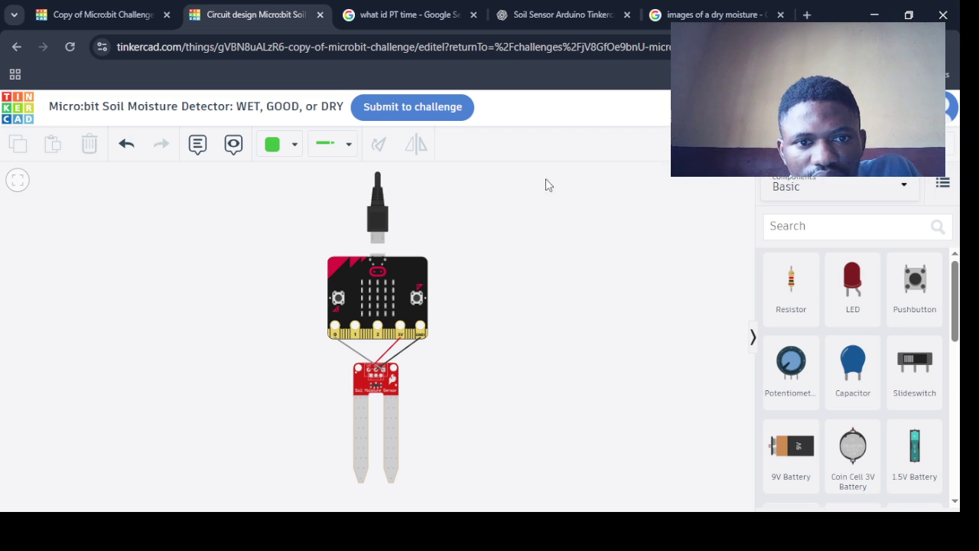
{"action": "left_click", "coordinate": [451, 109]}
{"action": "left_click", "coordinate": [490, 350]}
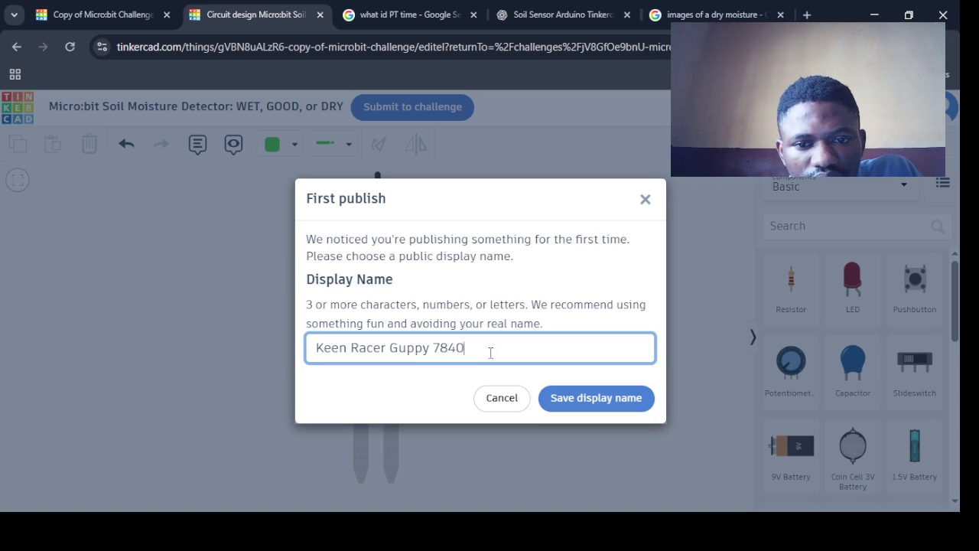
{"action": "key", "text": "BackSpace"}
{"action": "key", "text": "BackSpace"}
{"action": "key", "text": "BackSpace"}
{"action": "key", "text": "BackSpace"}
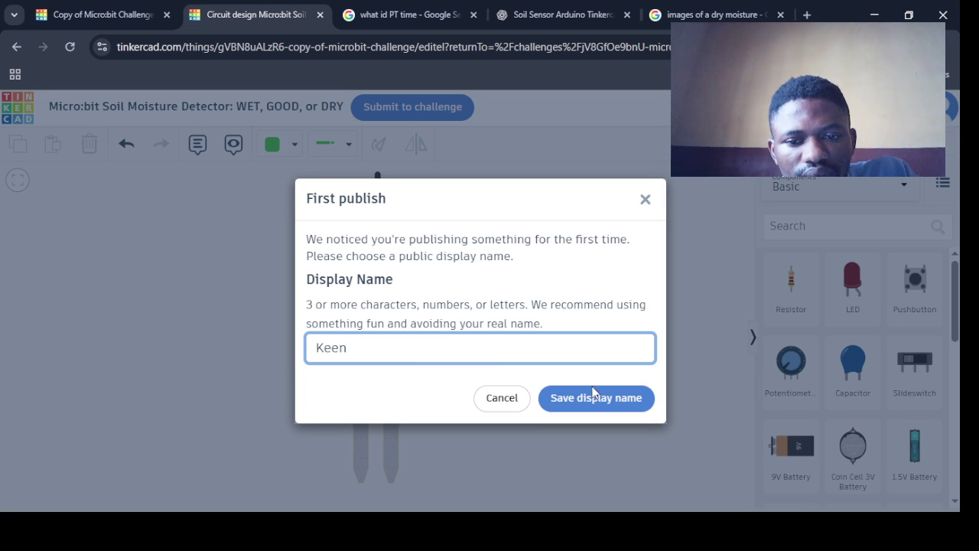
{"action": "key", "text": "BackSpace"}
{"action": "key", "text": "BackSpace"}
{"action": "key", "text": "BackSpace"}
{"action": "left_click", "coordinate": [550, 403]}
Try the display names PYTHONEER001, DDD3 and stem, then close the publish prompt
{"action": "left_click", "coordinate": [342, 355]}
{"action": "key", "text": "BackSpace"}
{"action": "type", "text": "PYTHONEER"}
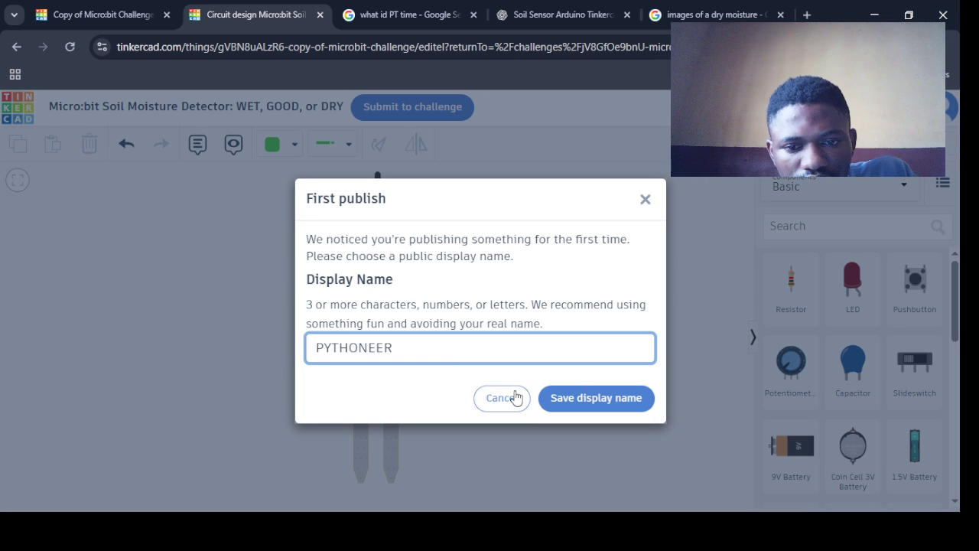
{"action": "type", "text": "001"}
{"action": "left_click", "coordinate": [453, 363]}
{"action": "triple_click", "coordinate": [428, 348]}
{"action": "type", "text": "DDD3"}
{"action": "key", "text": "BackSpace"}
{"action": "key", "text": "BackSpace"}
{"action": "key", "text": "BackSpace"}
{"action": "key", "text": "BackSpace"}
{"action": "left_click", "coordinate": [570, 415]}
{"action": "left_click", "coordinate": [380, 343]}
{"action": "type", "text": "stem"}
{"action": "left_click", "coordinate": [511, 404]}
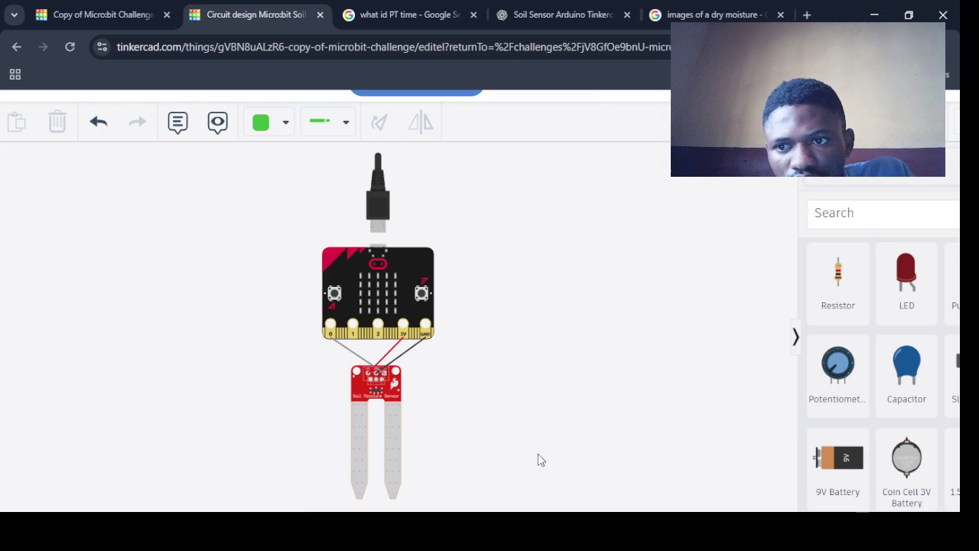
{"action": "scroll", "coordinate": [406, 363], "scroll_direction": "up", "scroll_amount": 5}
{"action": "scroll", "coordinate": [587, 220], "scroll_direction": "down", "scroll_amount": 4}
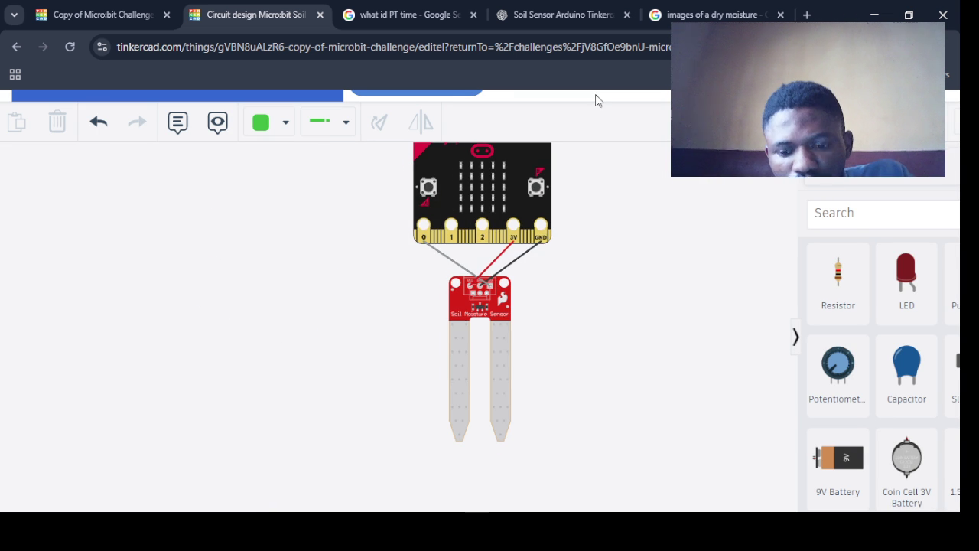
{"action": "scroll", "coordinate": [318, 268], "scroll_direction": "down", "scroll_amount": 8}
{"action": "scroll", "coordinate": [623, 272], "scroll_direction": "up", "scroll_amount": 3}
{"action": "left_click", "coordinate": [880, 180]}
{"action": "left_click", "coordinate": [644, 160]}
{"action": "key", "text": "F5"}
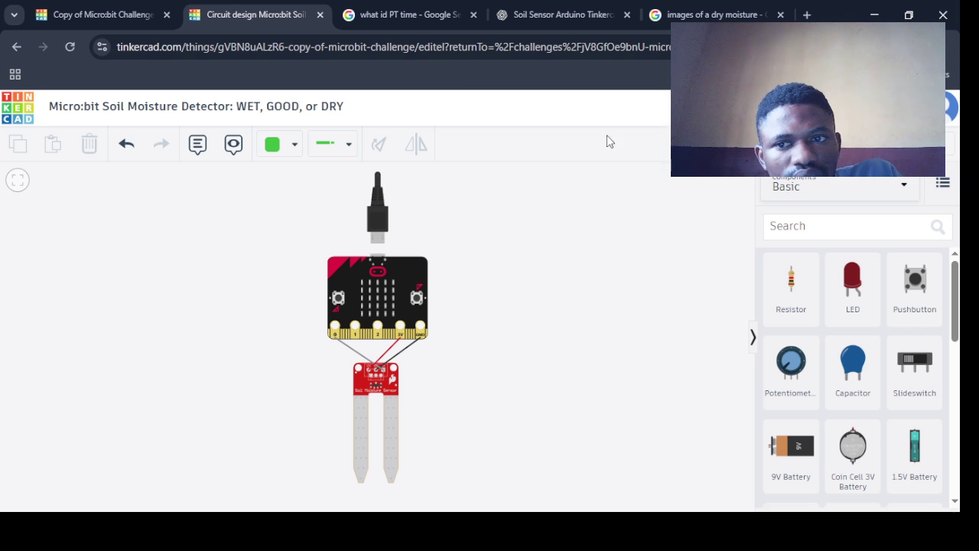
Shorten the design title to 'Micro:bit Soil Moisture Detector'
{"action": "left_click", "coordinate": [312, 111]}
{"action": "left_click", "coordinate": [311, 111]}
{"action": "key", "text": "BackSpace"}
{"action": "key", "text": "BackSpace"}
{"action": "key", "text": "BackSpace"}
{"action": "key", "text": "BackSpace"}
{"action": "key", "text": "BackSpace"}
{"action": "key", "text": "BackSpace"}
{"action": "key", "text": "Return"}
Submit to the challenge and save the suggested display name unchanged
{"action": "left_click", "coordinate": [284, 111]}
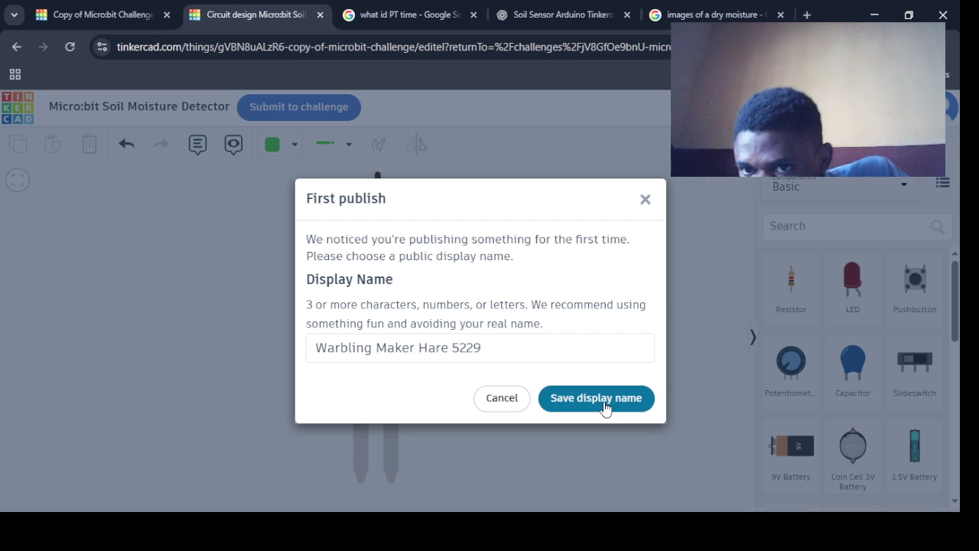
{"action": "key", "text": "ctrl+a"}
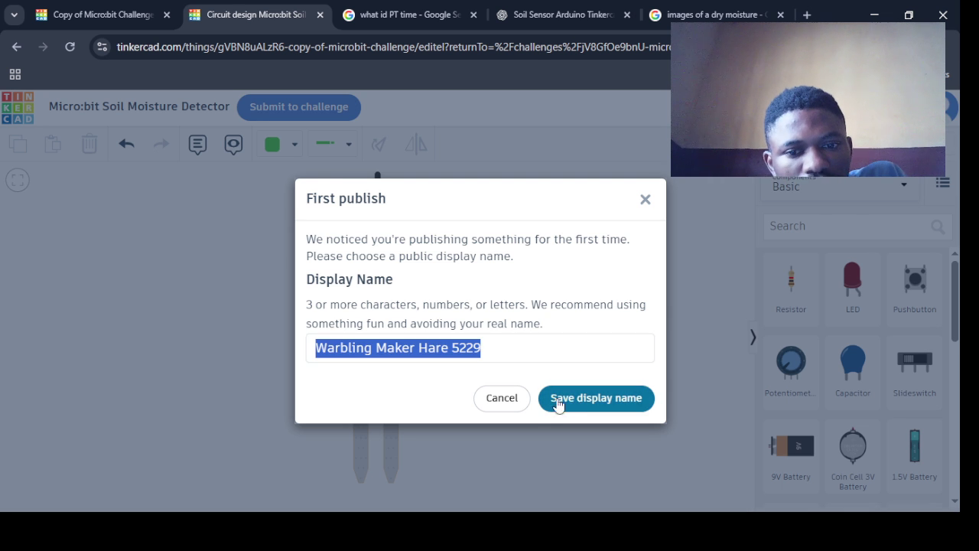
{"action": "left_click", "coordinate": [506, 354]}
{"action": "type", "text": "D"}
{"action": "key", "text": "BackSpace"}
{"action": "left_click", "coordinate": [576, 403]}
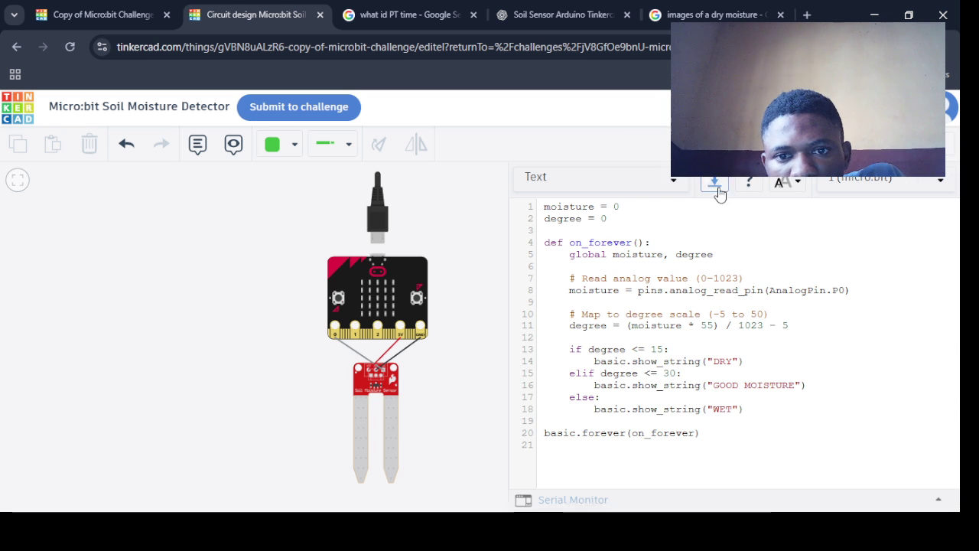
Review the Send To export options, then switch to the Copy of Micro:bit Challenge tab
{"action": "left_click", "coordinate": [711, 189]}
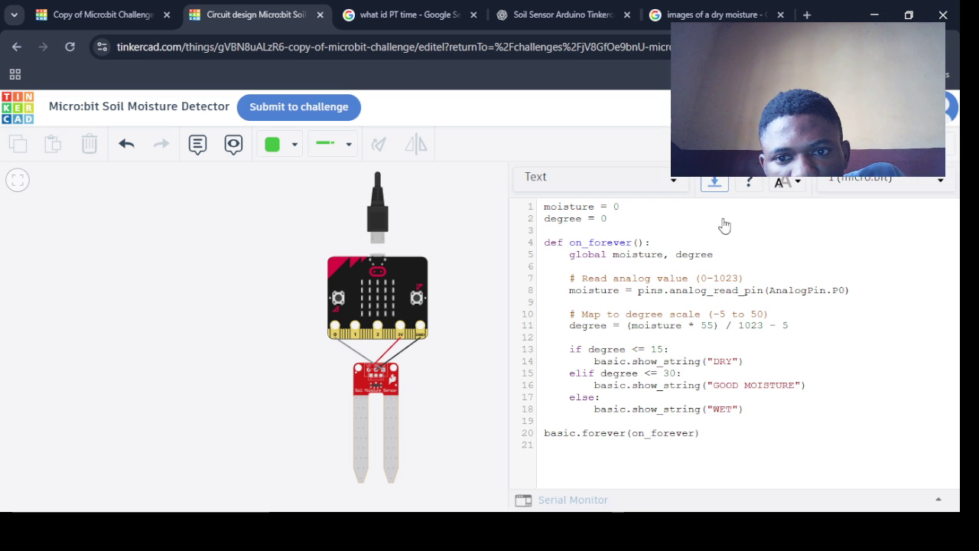
{"action": "left_click", "coordinate": [927, 144]}
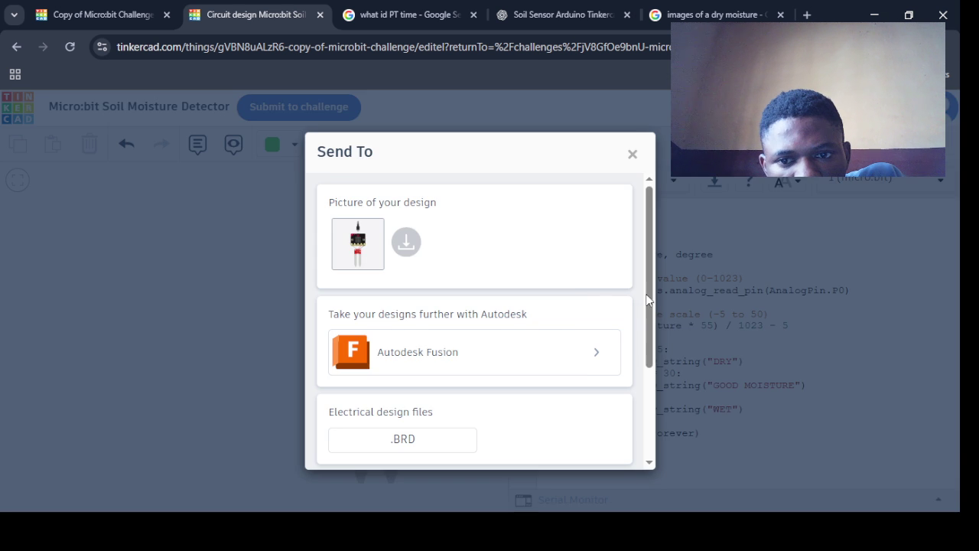
{"action": "left_click", "coordinate": [633, 153]}
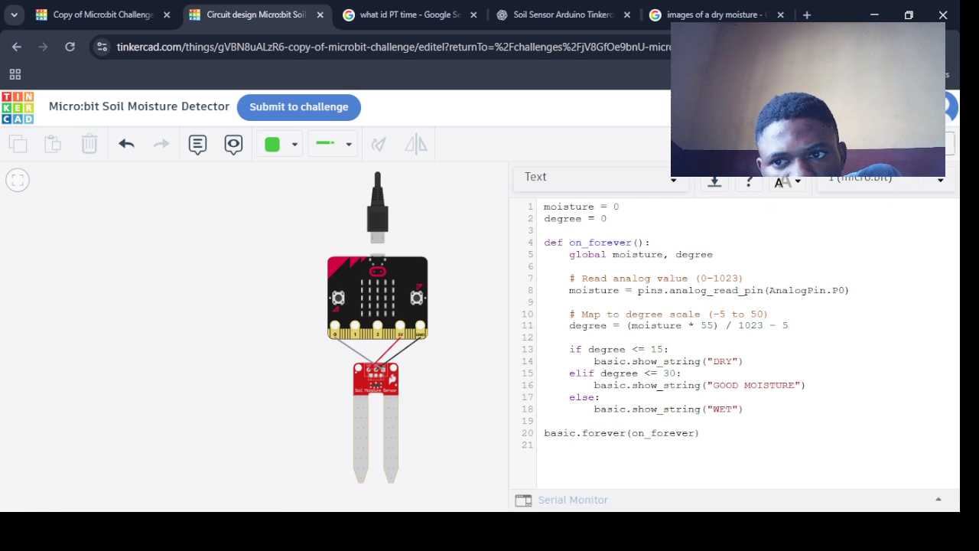
{"action": "key", "text": "ctrl+shift+Tab"}
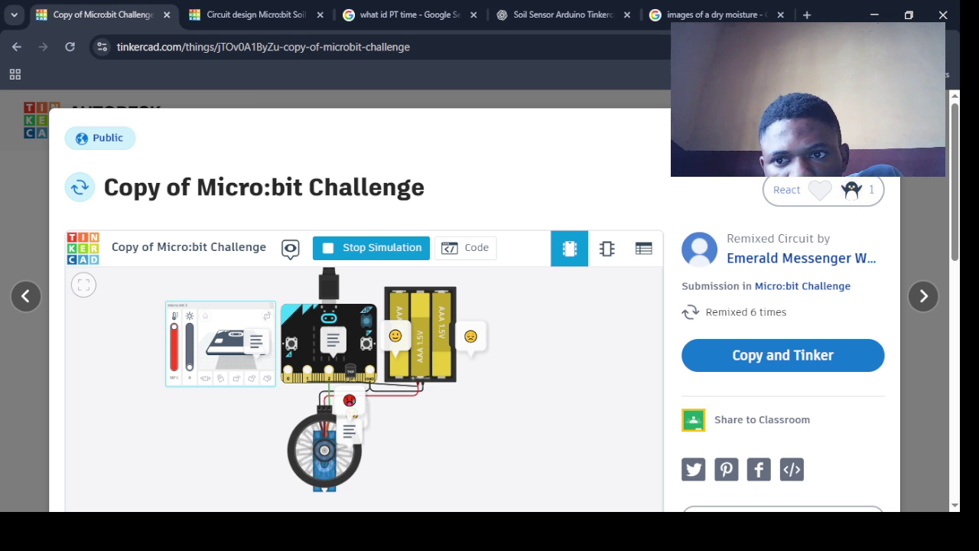
Back on the Micro:bit Challenge page, pick the Micro:bit Soil Moisture Detector design for submission
{"action": "key", "text": "Escape"}
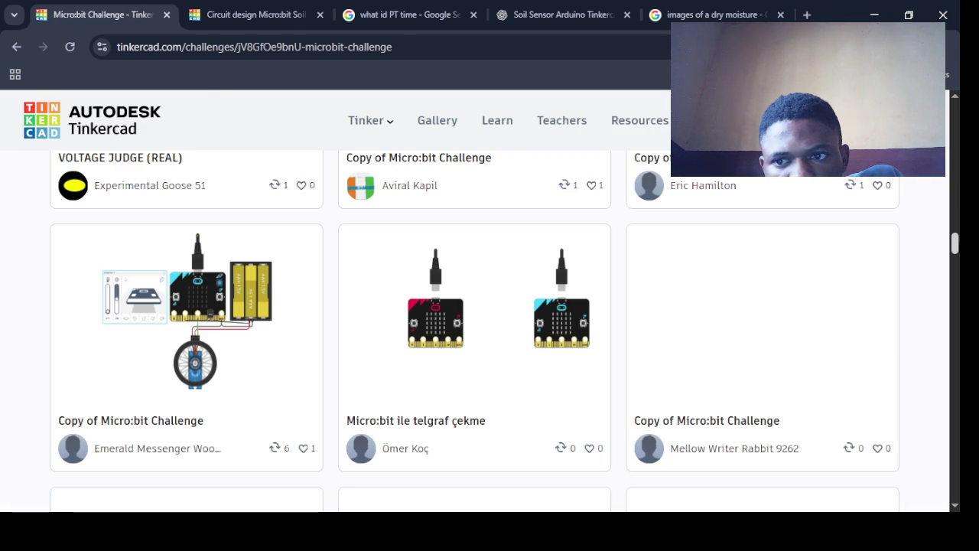
{"action": "scroll", "coordinate": [948, 268], "scroll_direction": "down", "scroll_amount": 10}
{"action": "scroll", "coordinate": [949, 272], "scroll_direction": "up", "scroll_amount": 20}
{"action": "left_click", "coordinate": [649, 287]}
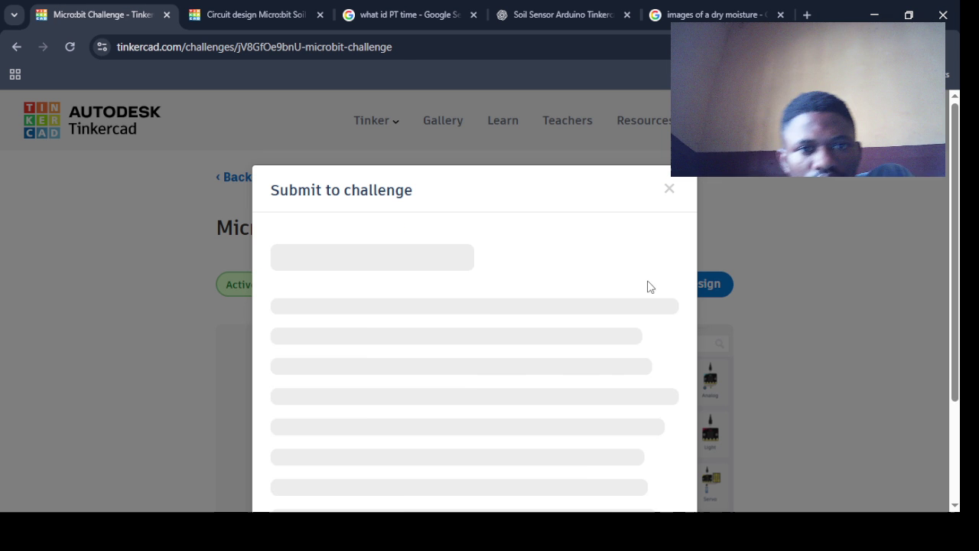
{"action": "left_click", "coordinate": [647, 334]}
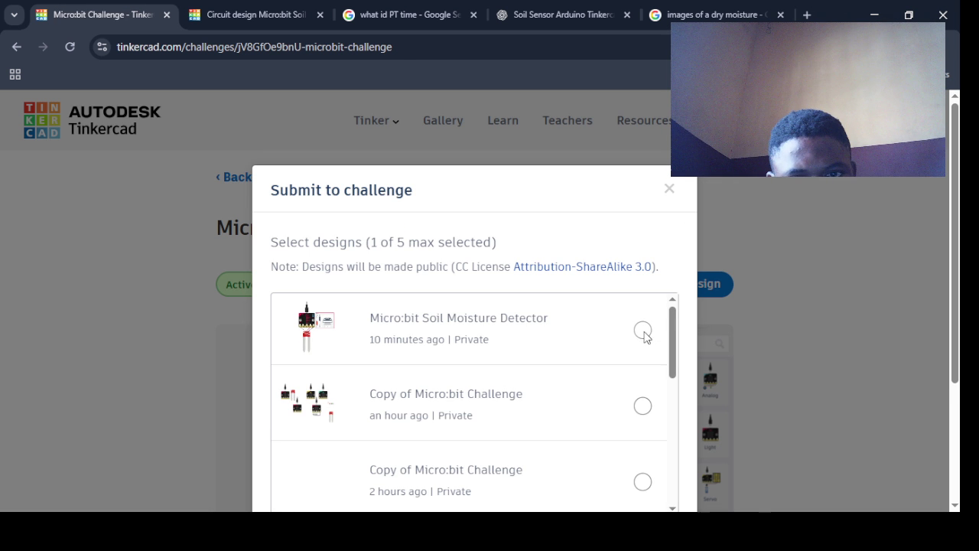
Close the submission window without submitting and switch to another browser tab
{"action": "scroll", "coordinate": [668, 330], "scroll_direction": "down", "scroll_amount": 1}
{"action": "scroll", "coordinate": [665, 354], "scroll_direction": "down", "scroll_amount": 1}
{"action": "scroll", "coordinate": [666, 353], "scroll_direction": "up", "scroll_amount": 3}
{"action": "scroll", "coordinate": [666, 337], "scroll_direction": "down", "scroll_amount": 2}
{"action": "left_click", "coordinate": [891, 229]}
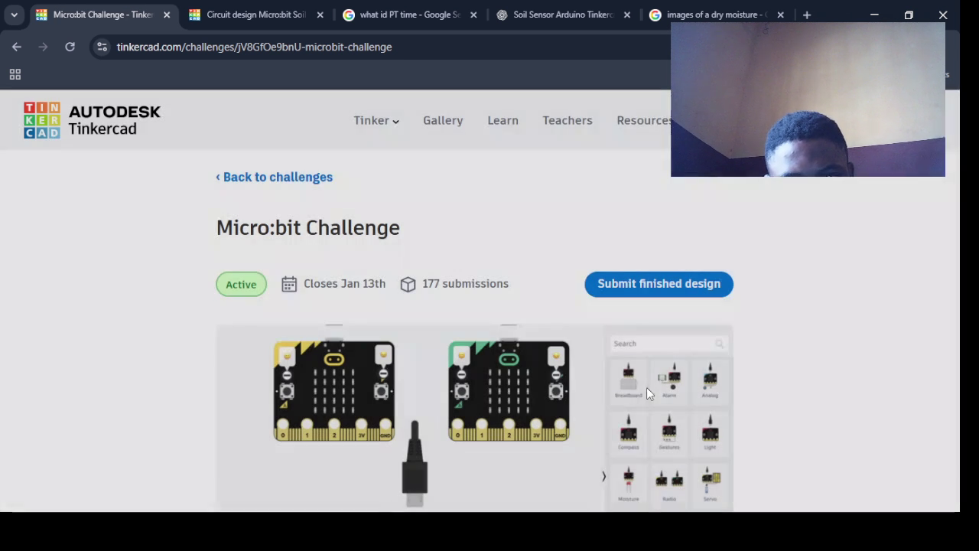
{"action": "left_click", "coordinate": [401, 15]}
In the circuit tab, append ': WET, GOOD MOISTURE , DRY' to the design title
{"action": "key", "text": "ctrl+Tab"}
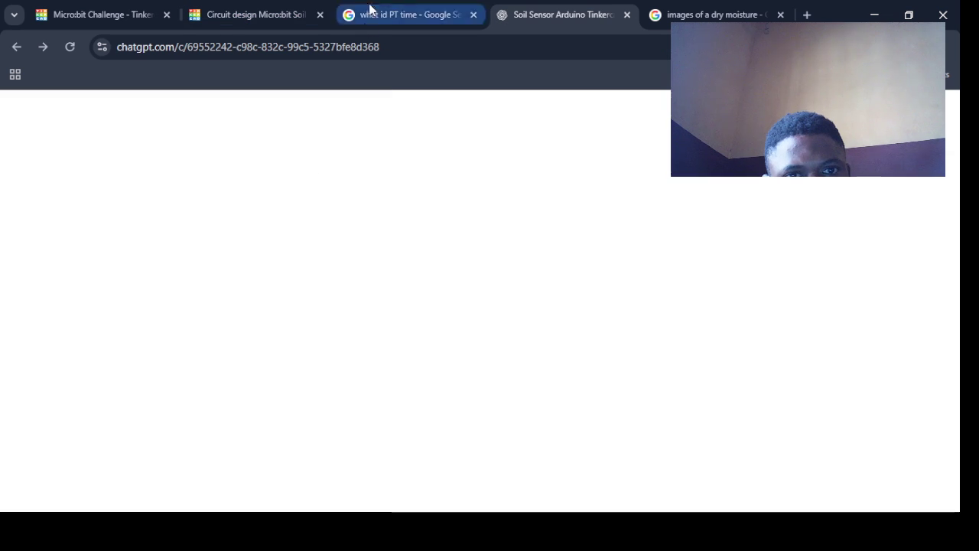
{"action": "key", "text": "ctrl+shift+Tab"}
{"action": "left_click", "coordinate": [253, 14]}
{"action": "left_click", "coordinate": [190, 108]}
{"action": "left_click", "coordinate": [230, 110]}
{"action": "type", "text": ": we"}
{"action": "key", "text": "BackSpace"}
{"action": "key", "text": "BackSpace"}
{"action": "type", "text": "WET, GOOD MOISTURE , DRY"}
{"action": "left_click", "coordinate": [447, 113]}
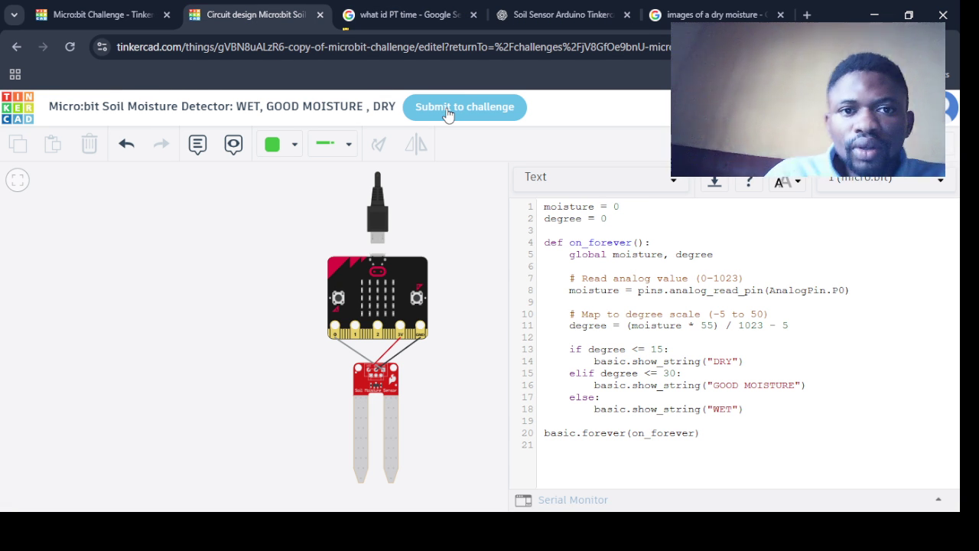
{"action": "double_click", "coordinate": [546, 132]}
{"action": "left_click", "coordinate": [631, 153]}
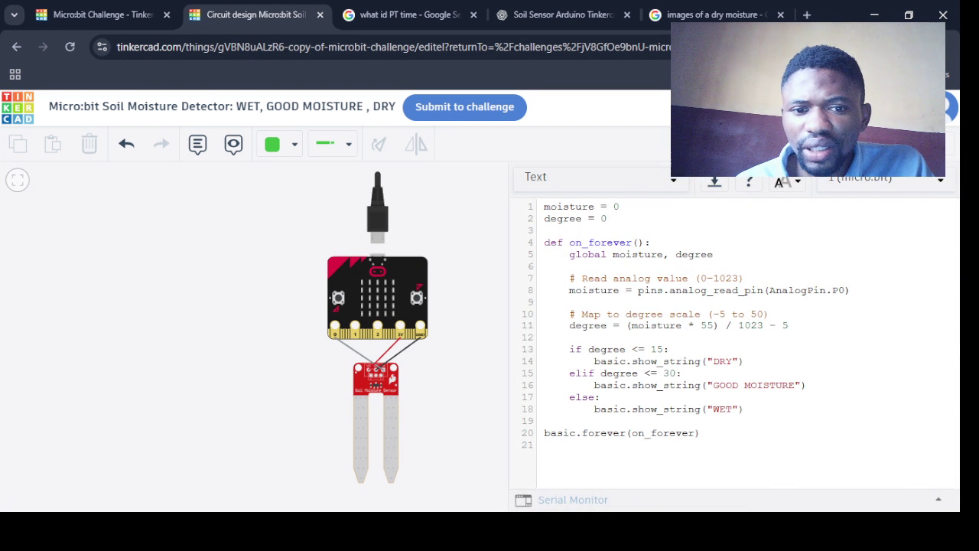
Simulate at maximum soil moisture, then duplicate the WET display line onto line 19
{"action": "left_click", "coordinate": [362, 432]}
{"action": "left_click_drag", "start_coordinate": [362, 434], "coordinate": [402, 436]}
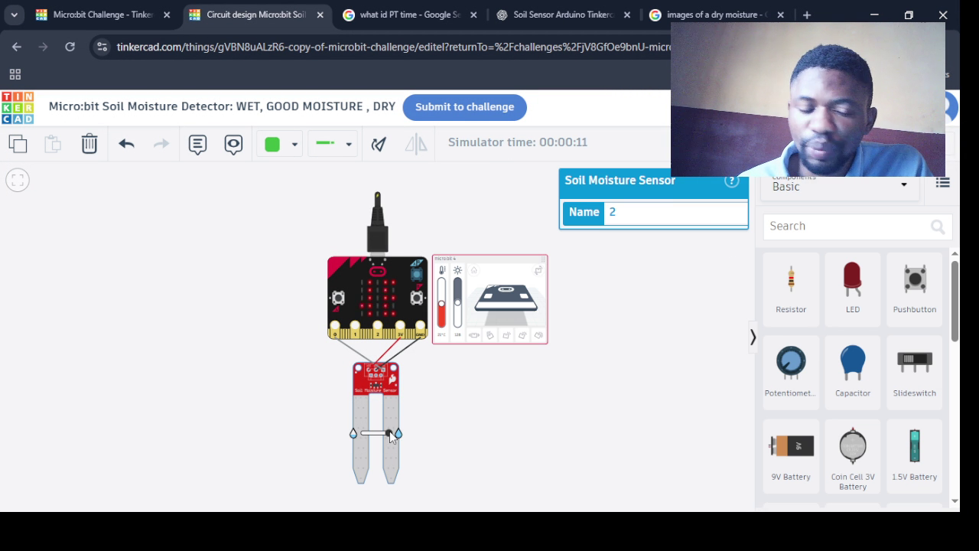
{"action": "left_click", "coordinate": [766, 142]}
{"action": "left_click_drag", "start_coordinate": [746, 410], "coordinate": [596, 411]}
{"action": "key", "text": "ctrl+c"}
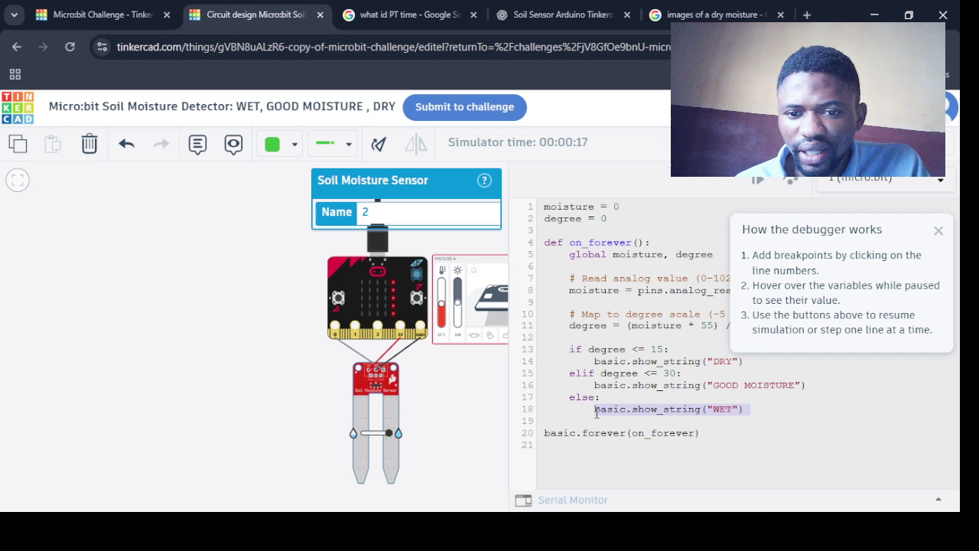
{"action": "left_click", "coordinate": [755, 414]}
{"action": "key", "text": "Return"}
{"action": "key", "text": "ctrl+v"}
{"action": "key", "text": "Down"}
Change the duplicated line's message from WET to PUMP WATER
{"action": "left_click", "coordinate": [733, 421]}
{"action": "key", "text": "BackSpace"}
{"action": "key", "text": "BackSpace"}
{"action": "key", "text": "BackSpace"}
{"action": "type", "text": "p"}
{"action": "key", "text": "BackSpace"}
{"action": "type", "text": "PUMP WATER"}
Rerun the simulation with the soil moisture raised to maximum
{"action": "left_click", "coordinate": [750, 182]}
{"action": "left_click", "coordinate": [827, 143]}
{"action": "left_click_drag", "start_coordinate": [365, 434], "coordinate": [446, 427]}
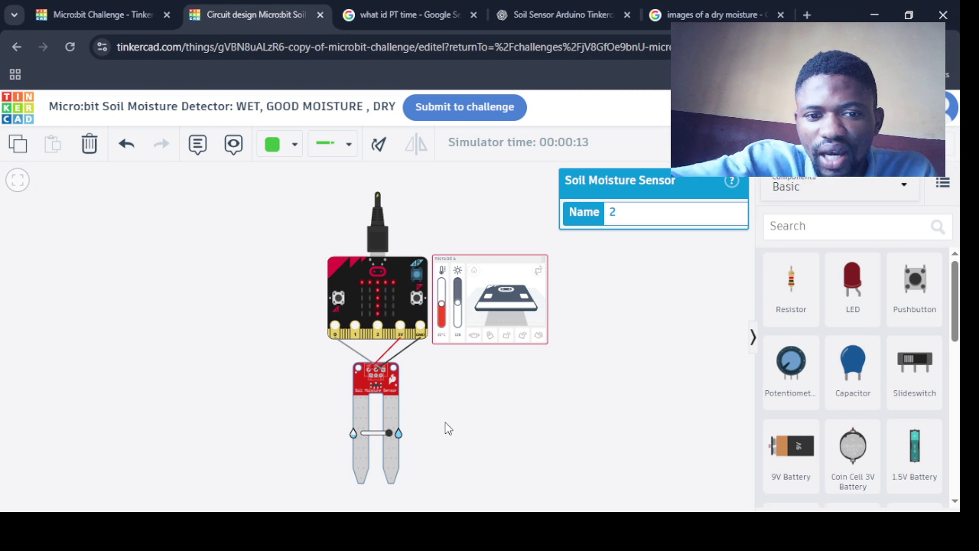
Stop the running simulation, hide the code panel and reselect the soil moisture sensor
{"action": "left_click", "coordinate": [754, 106]}
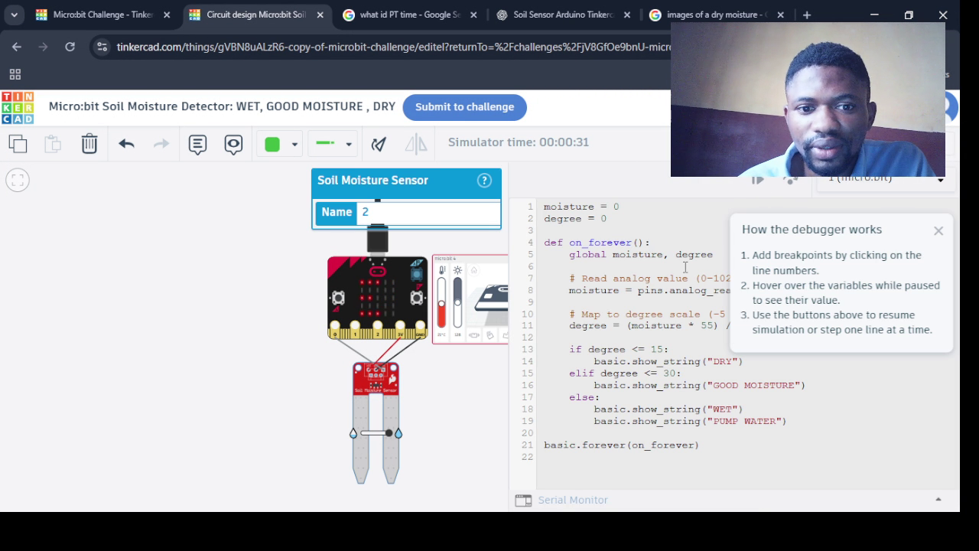
{"action": "left_click", "coordinate": [656, 231]}
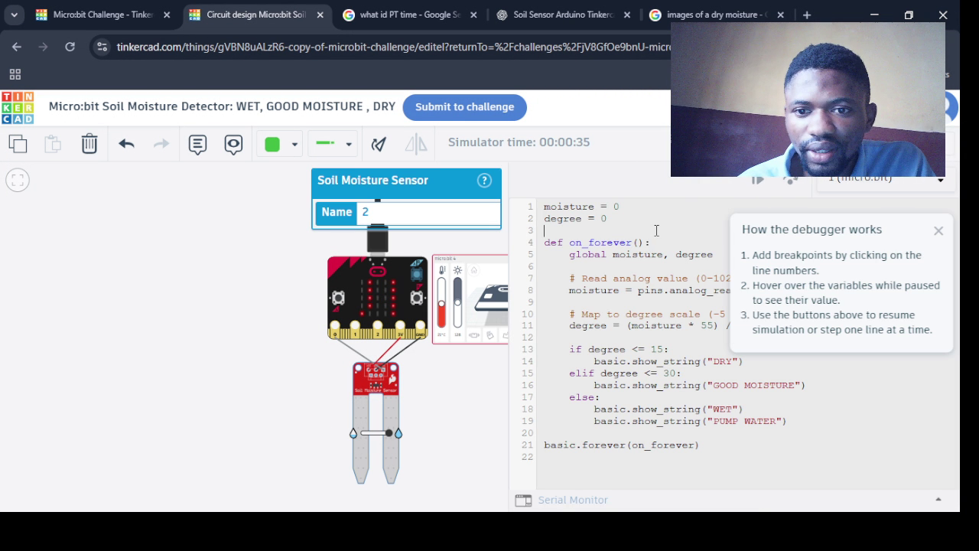
{"action": "left_click", "coordinate": [842, 143]}
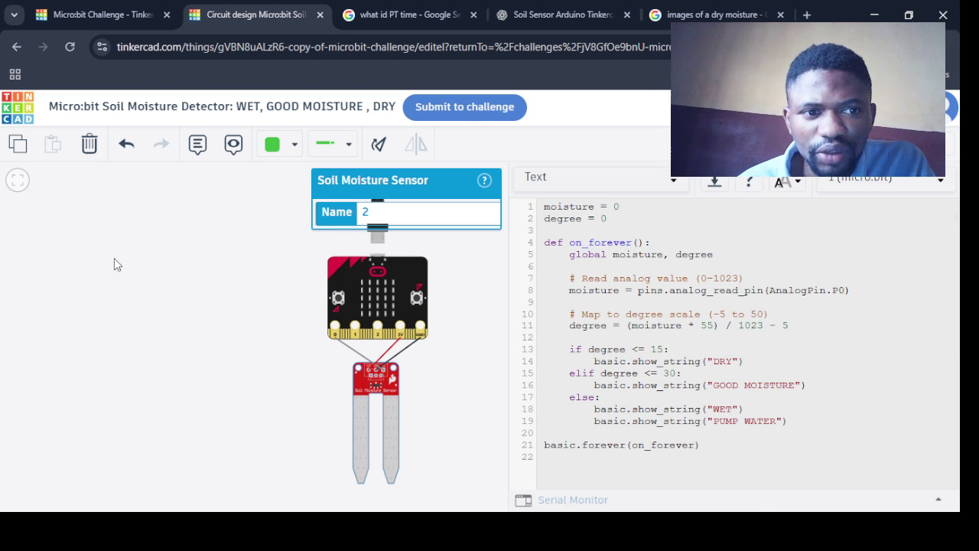
{"action": "left_click", "coordinate": [693, 178]}
{"action": "left_click", "coordinate": [570, 368]}
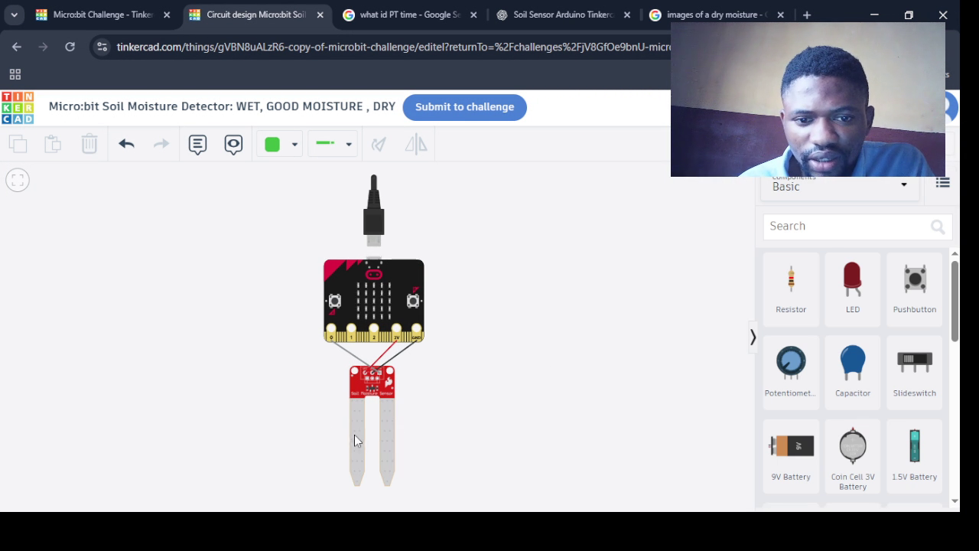
{"action": "left_click", "coordinate": [356, 447]}
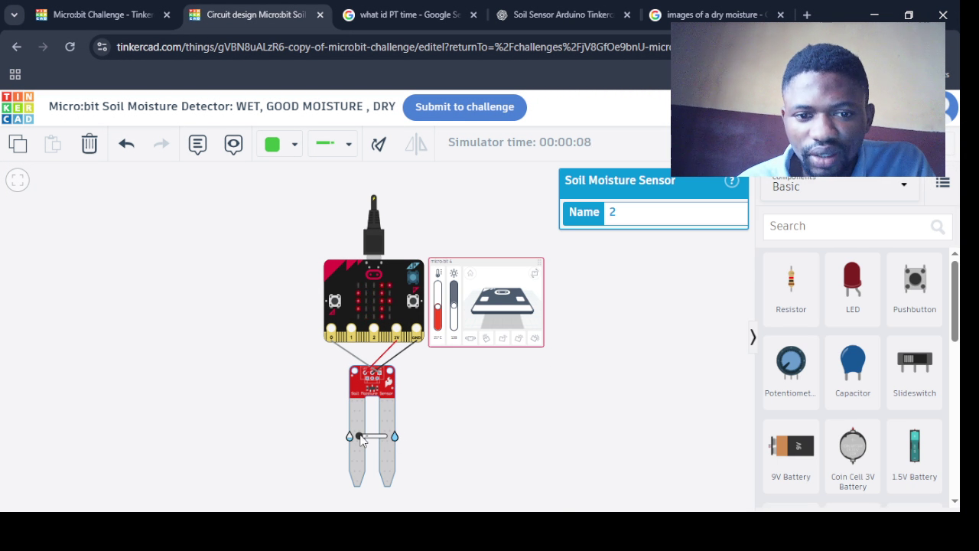
Cut the PUMP WATER line from after WET and paste it below the DRY line
{"action": "left_click", "coordinate": [857, 142]}
{"action": "left_click", "coordinate": [780, 142]}
{"action": "left_click_drag", "start_coordinate": [677, 414], "coordinate": [594, 420]}
{"action": "left_click_drag", "start_coordinate": [795, 421], "coordinate": [595, 421]}
{"action": "key", "text": "BackSpace"}
{"action": "left_click", "coordinate": [754, 364]}
{"action": "key", "text": "Return"}
{"action": "type", "text": "basic.show_string(\"PUMP WATER\")"}
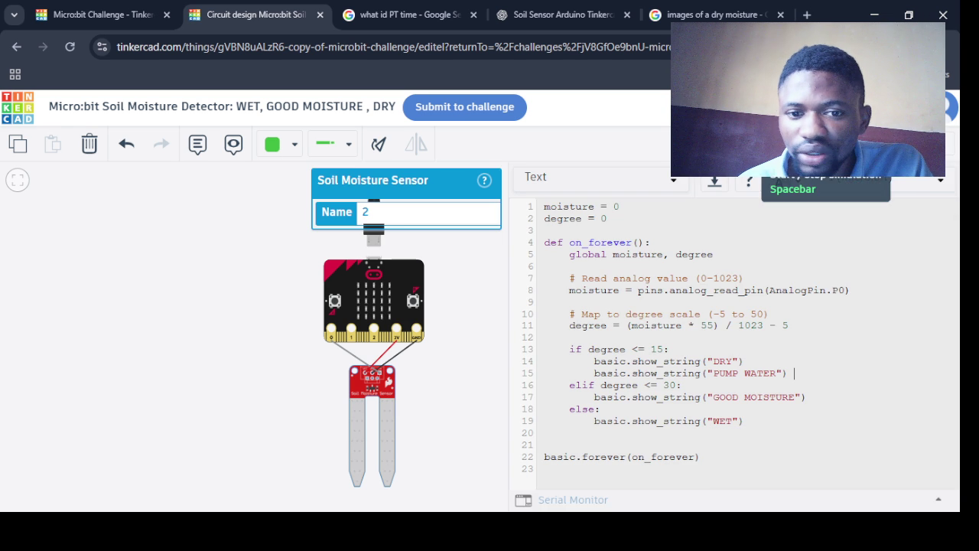
Simulate the updated program, then search the components for 'PUMP' and clear the search
{"action": "left_click", "coordinate": [826, 144]}
{"action": "left_click", "coordinate": [742, 144]}
{"action": "left_click", "coordinate": [803, 224]}
{"action": "type", "text": "PUMP"}
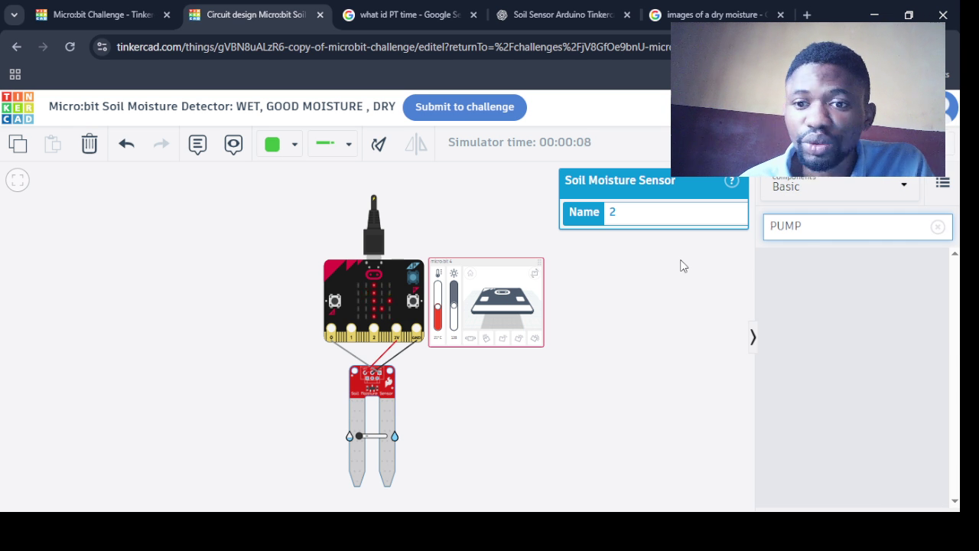
{"action": "left_click", "coordinate": [938, 226]}
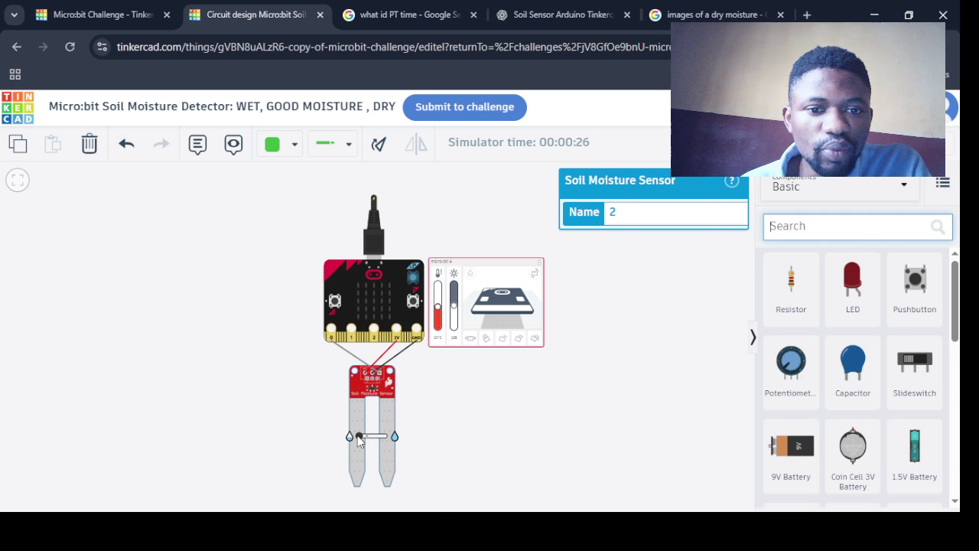
Sweep the soil moisture slider to maximum and back to minimum, then switch to the challenge tab
{"action": "scroll", "coordinate": [387, 351], "scroll_direction": "up", "scroll_amount": 3}
{"action": "scroll", "coordinate": [386, 351], "scroll_direction": "down", "scroll_amount": 1}
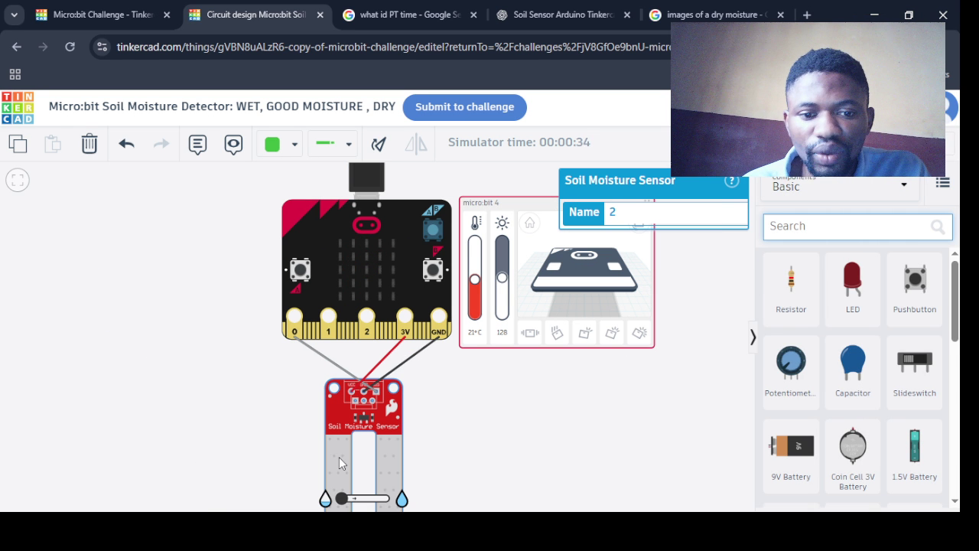
{"action": "left_click_drag", "start_coordinate": [342, 499], "coordinate": [387, 499]}
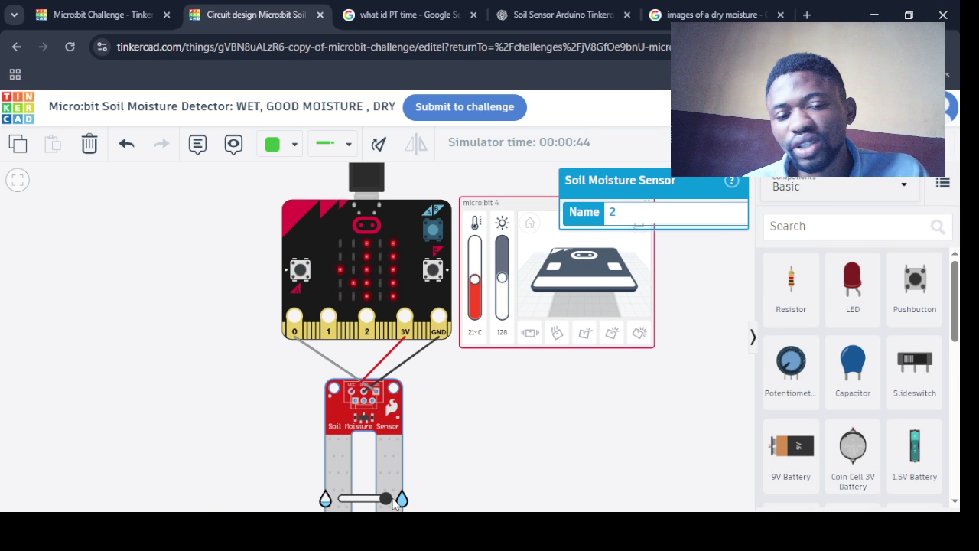
{"action": "left_click_drag", "start_coordinate": [387, 498], "coordinate": [342, 498]}
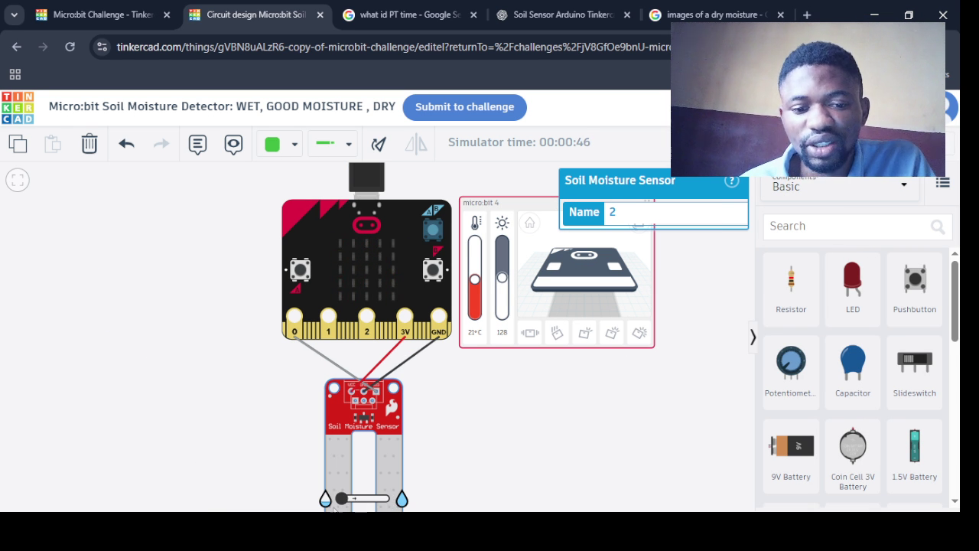
{"action": "left_click", "coordinate": [528, 477]}
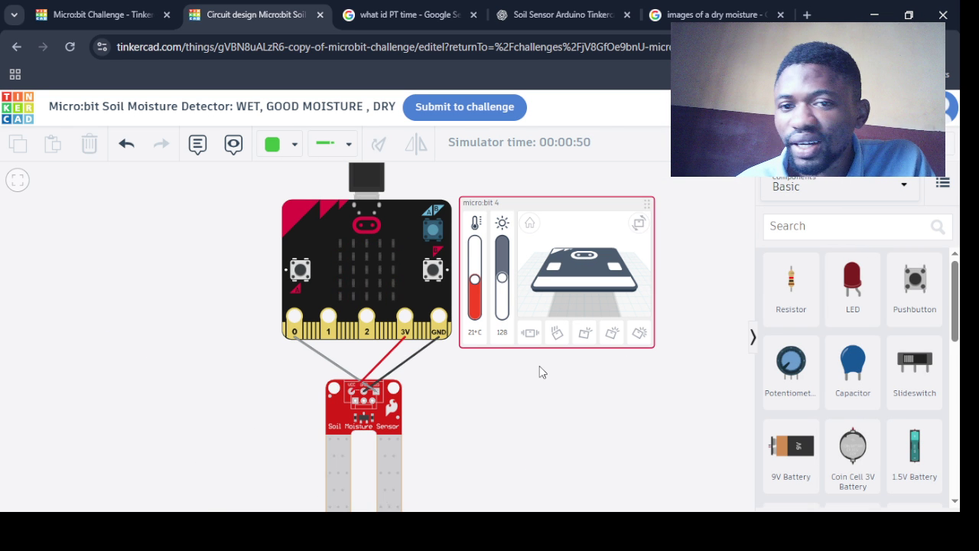
{"action": "key", "text": "ctrl+shift+Tab"}
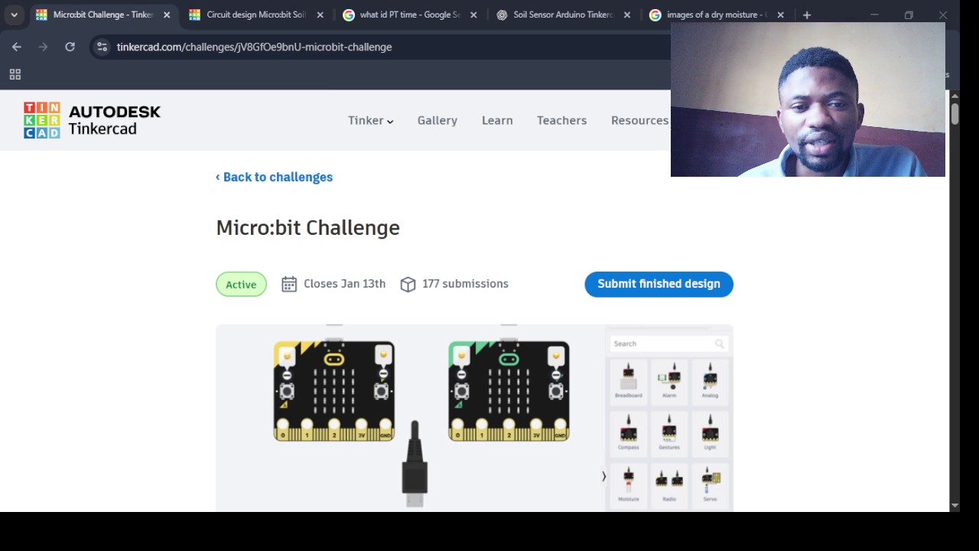
Select the Micro:bit Soil Moisture Detector design in the submission dialog, then dismiss it
{"action": "left_click", "coordinate": [659, 284]}
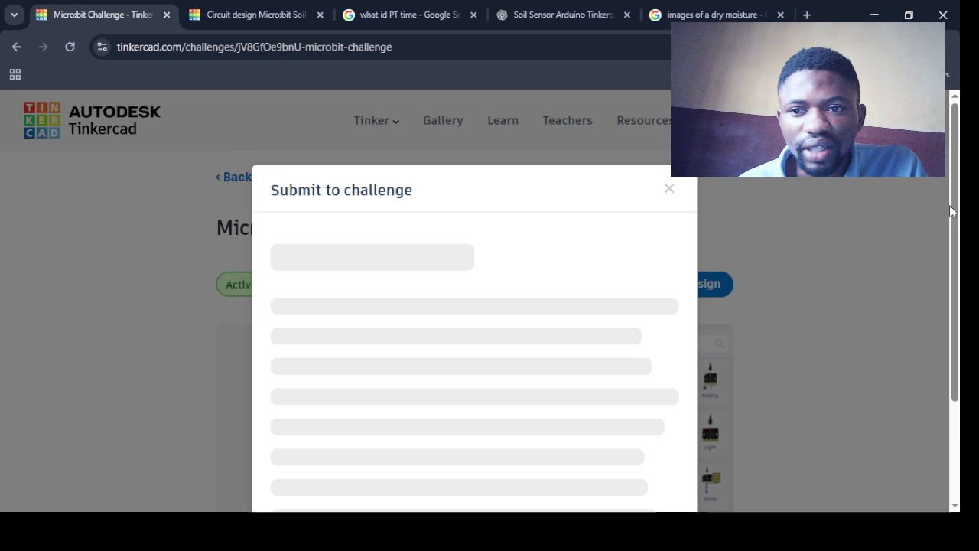
{"action": "left_click", "coordinate": [714, 284]}
{"action": "left_click", "coordinate": [714, 284]}
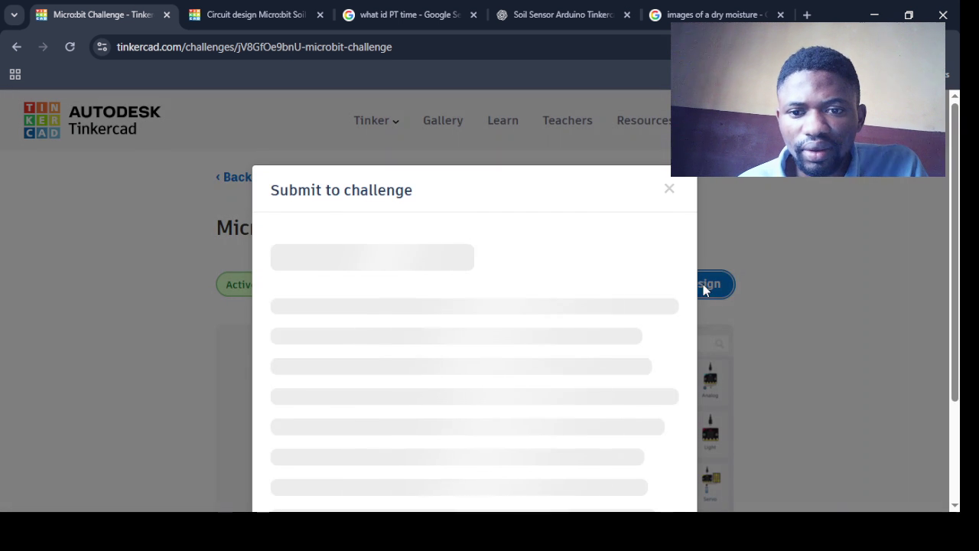
{"action": "left_click", "coordinate": [644, 331]}
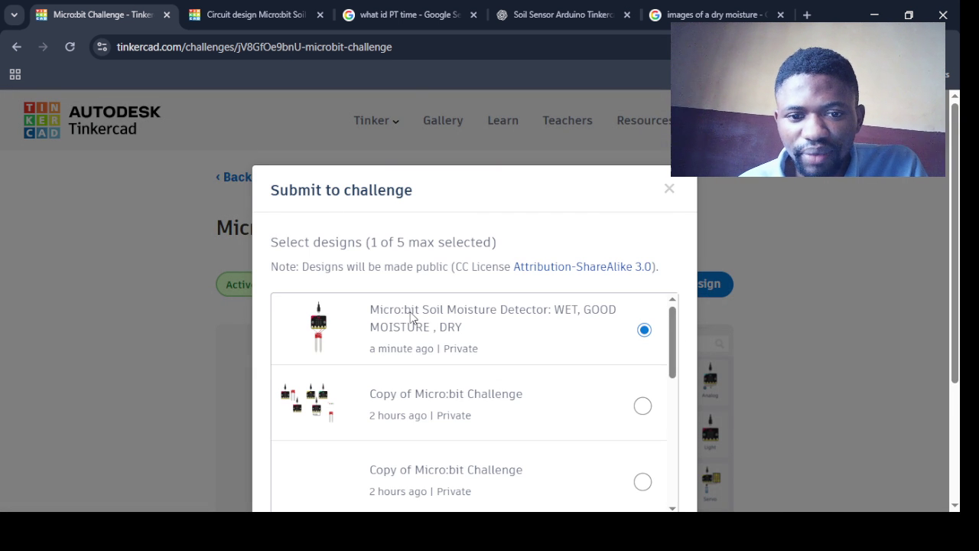
{"action": "scroll", "coordinate": [497, 314], "scroll_direction": "up", "scroll_amount": 3, "text": "ctrl"}
{"action": "scroll", "coordinate": [497, 313], "scroll_direction": "up", "scroll_amount": 1, "text": "ctrl"}
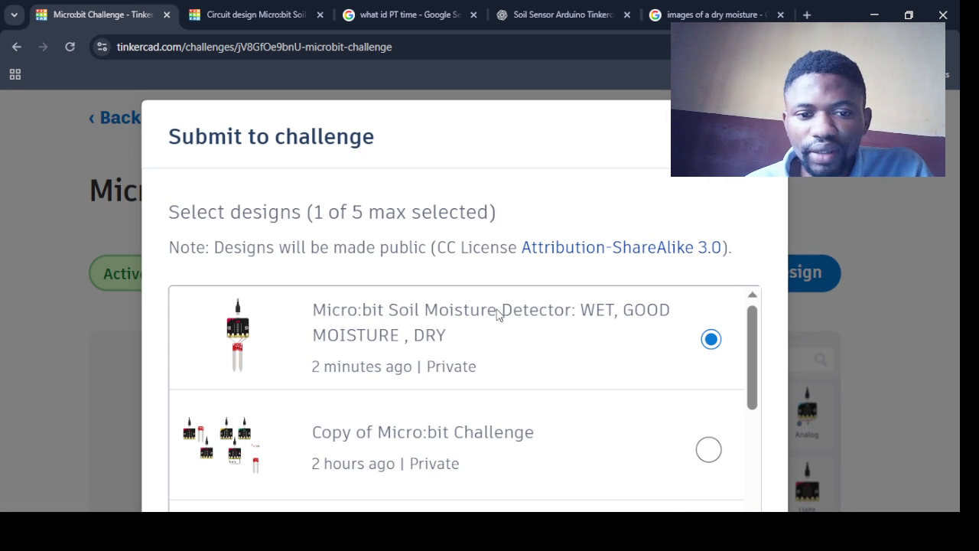
{"action": "left_click_drag", "start_coordinate": [752, 339], "coordinate": [744, 411]}
{"action": "scroll", "coordinate": [744, 411], "scroll_direction": "down", "scroll_amount": 5}
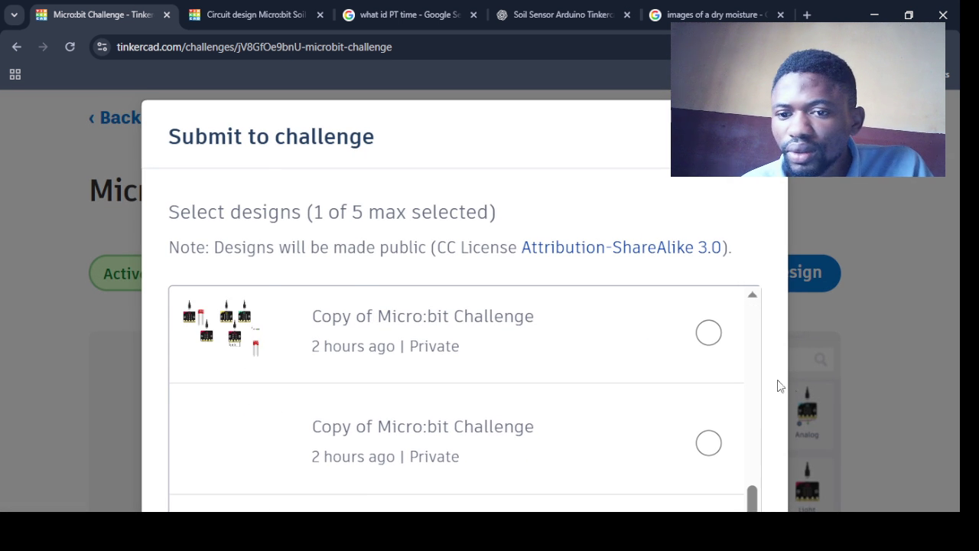
{"action": "scroll", "coordinate": [736, 314], "scroll_direction": "down", "scroll_amount": 3, "text": "ctrl"}
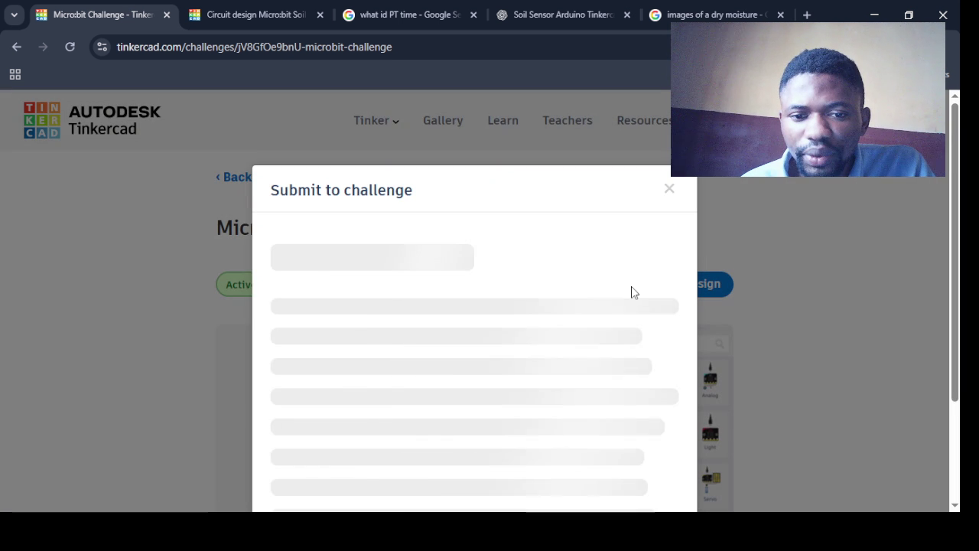
{"action": "left_click", "coordinate": [644, 331]}
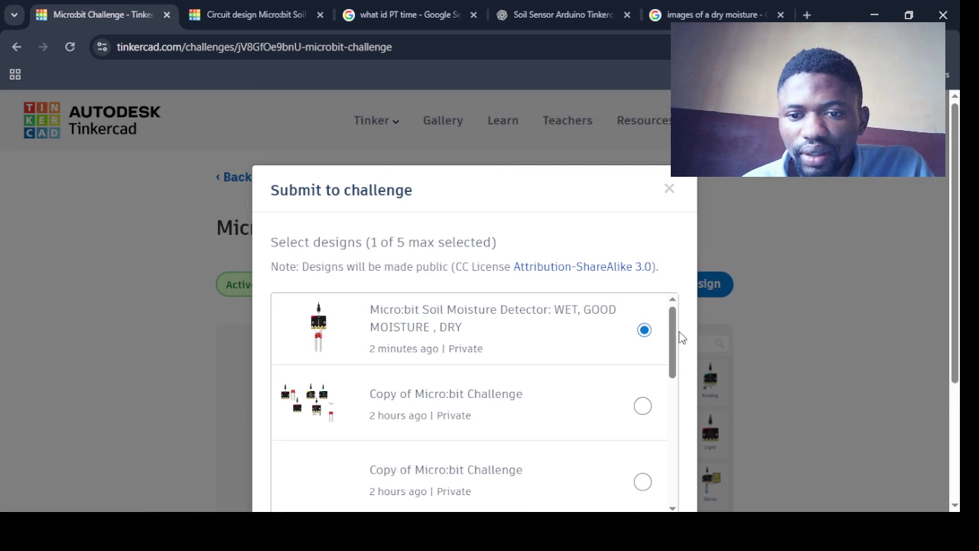
{"action": "scroll", "coordinate": [681, 336], "scroll_direction": "down", "scroll_amount": 3}
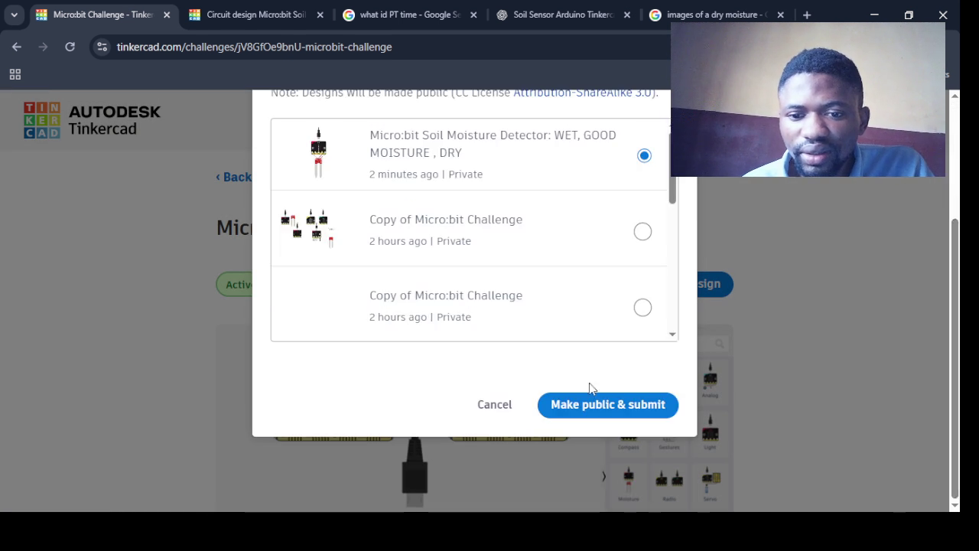
{"action": "left_click", "coordinate": [612, 404]}
{"action": "scroll", "coordinate": [656, 212], "scroll_direction": "down", "scroll_amount": 1}
Reselect the Micro:bit Soil Moisture Detector design and submit it with Make public & submit
{"action": "left_click", "coordinate": [651, 216]}
{"action": "left_click", "coordinate": [501, 335]}
{"action": "scroll", "coordinate": [501, 336], "scroll_direction": "down", "scroll_amount": 2}
{"action": "left_click", "coordinate": [572, 391]}
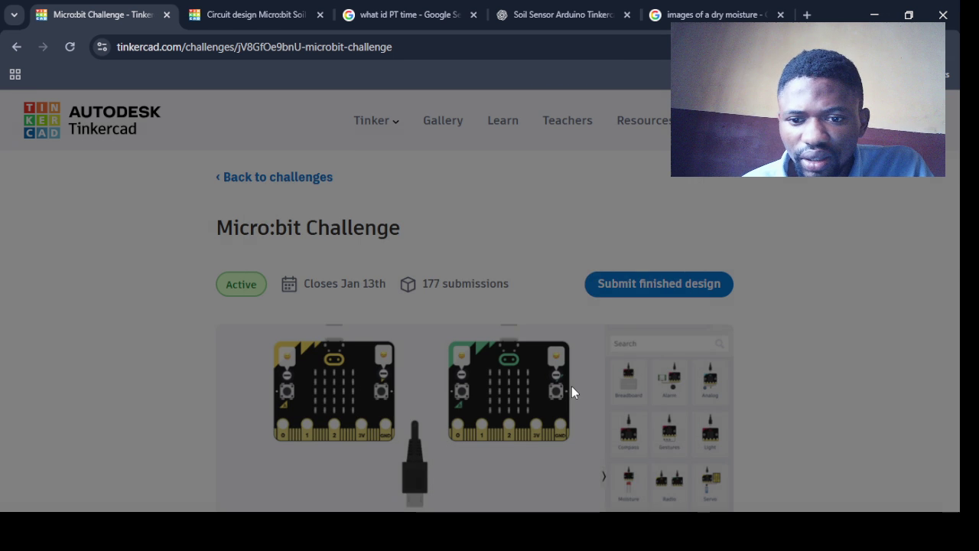
{"action": "left_click", "coordinate": [629, 284]}
{"action": "left_click", "coordinate": [644, 329]}
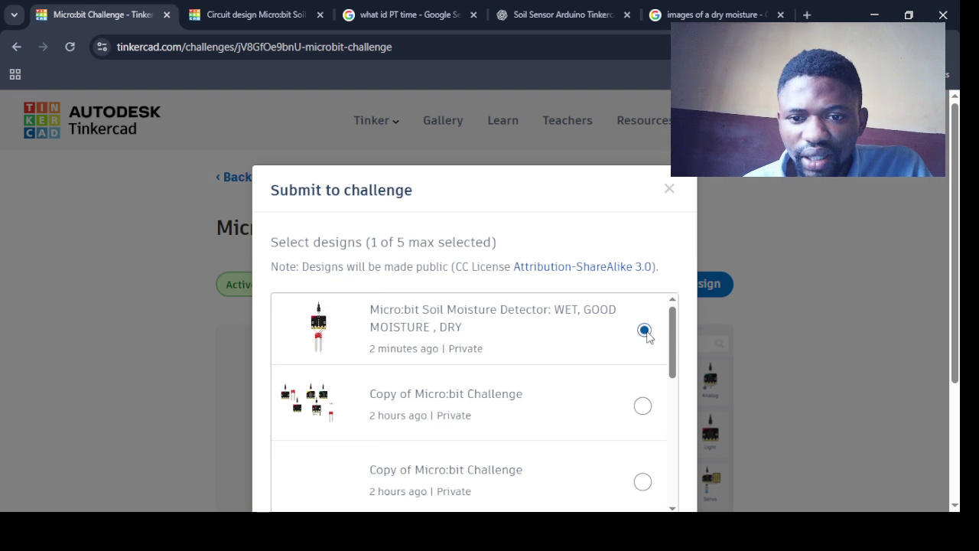
{"action": "scroll", "coordinate": [662, 327], "scroll_direction": "down", "scroll_amount": 1, "text": "ctrl"}
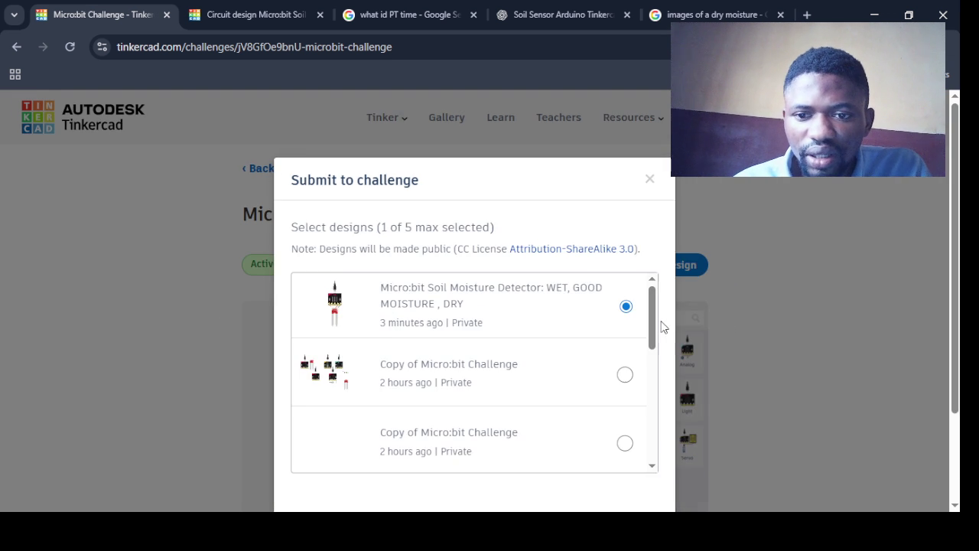
{"action": "scroll", "coordinate": [663, 326], "scroll_direction": "down", "scroll_amount": 1, "text": "ctrl"}
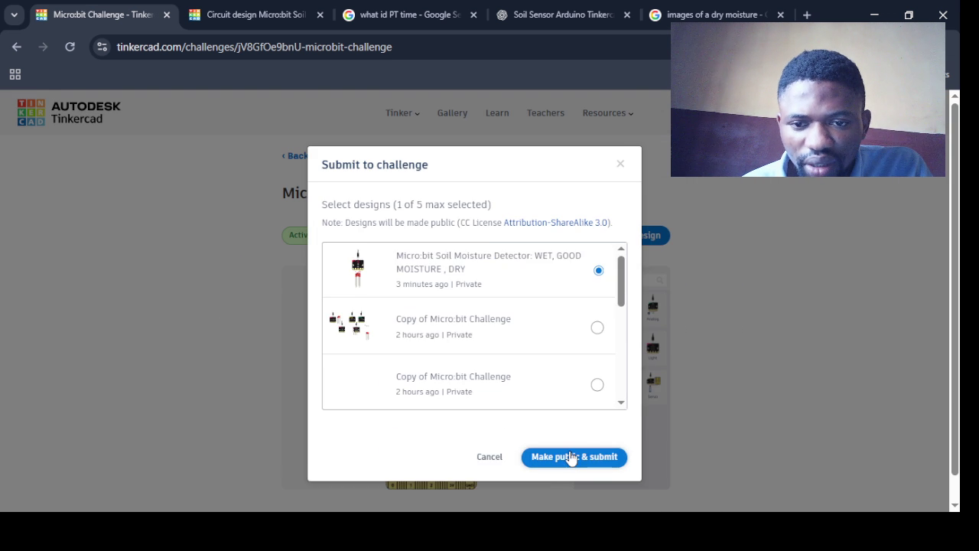
{"action": "left_click", "coordinate": [570, 458]}
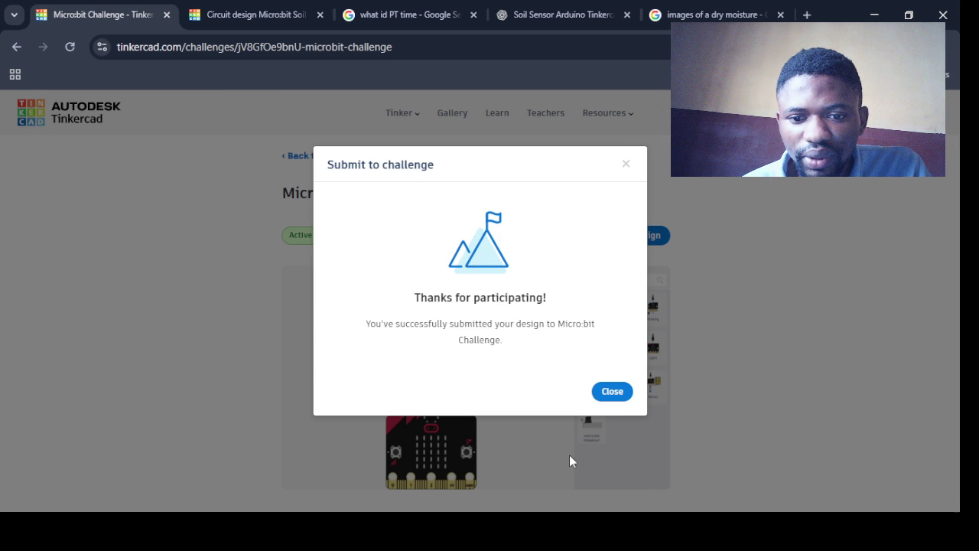
{"action": "scroll", "coordinate": [431, 319], "scroll_direction": "up", "scroll_amount": 2, "text": "ctrl"}
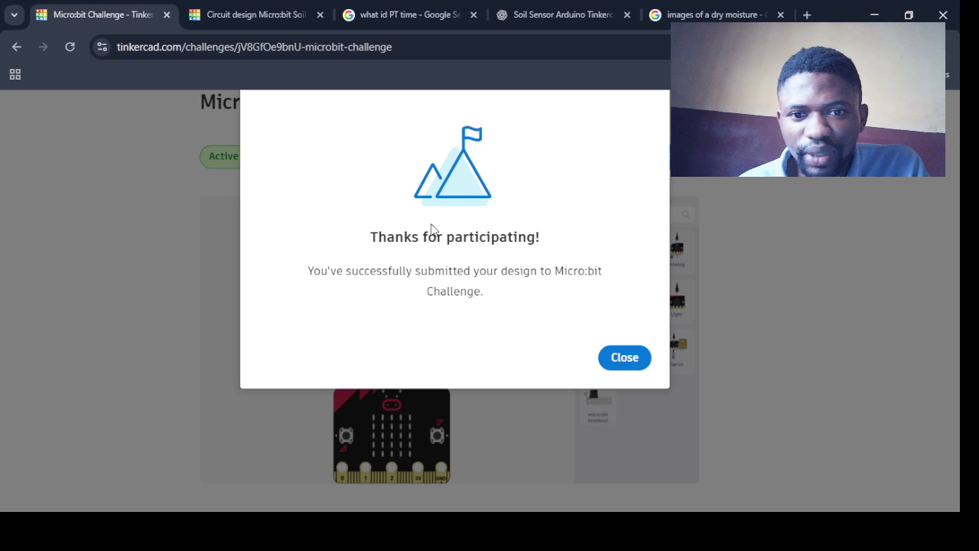
{"action": "scroll", "coordinate": [430, 173], "scroll_direction": "up", "scroll_amount": 3, "text": "ctrl"}
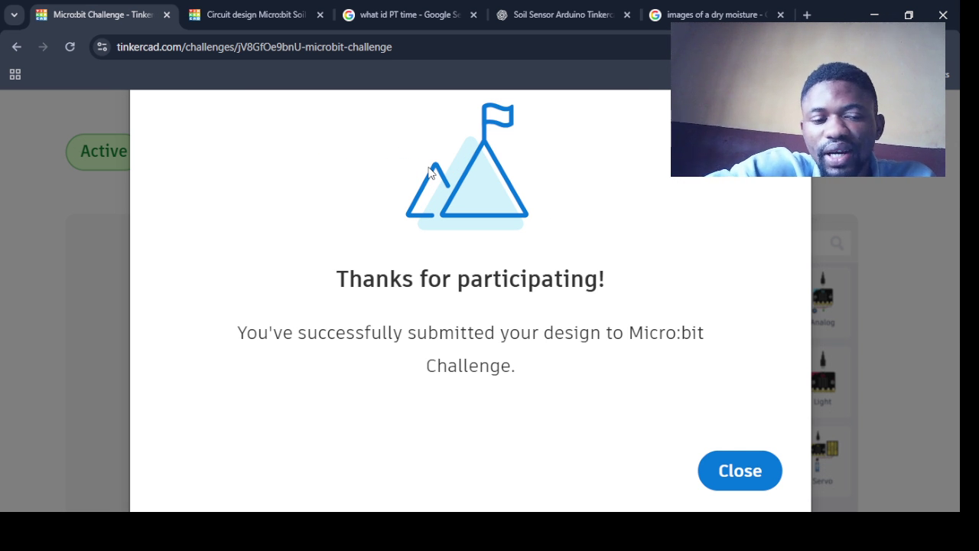
In a new tab, type 'LINK' and load the suggested LinkedIn feed
{"action": "key", "text": "ctrl+t"}
{"action": "type", "text": "LINK"}
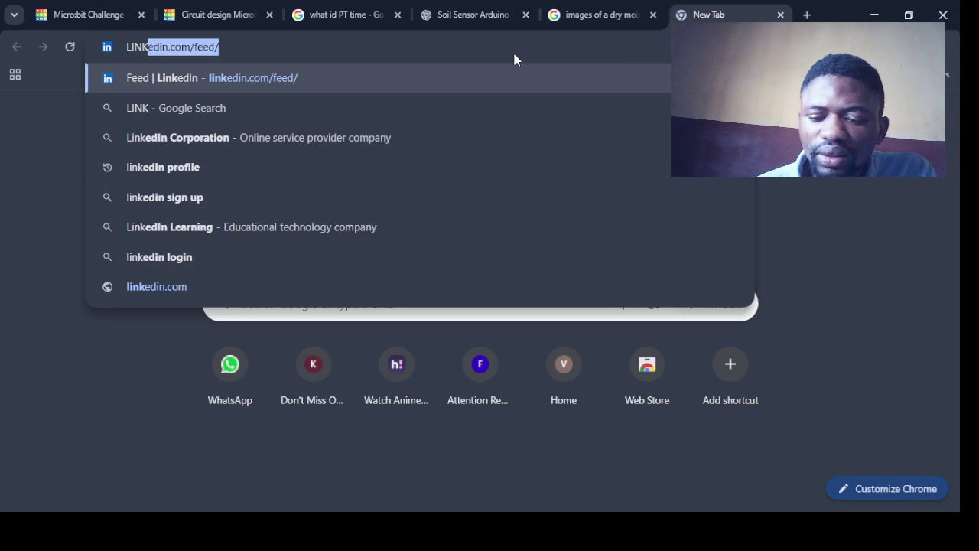
{"action": "key", "text": "Right"}
{"action": "key", "text": "Return"}
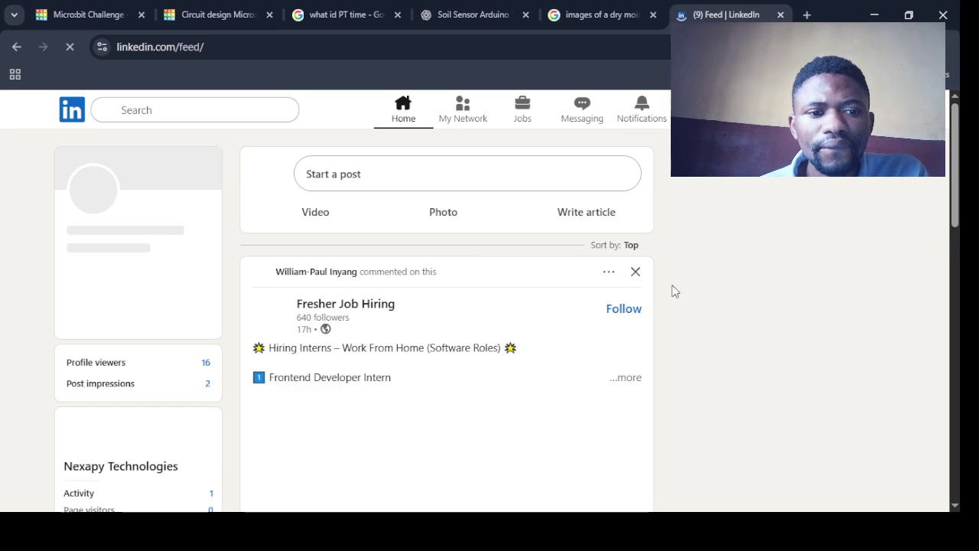
{"action": "scroll", "coordinate": [956, 151], "scroll_direction": "down", "scroll_amount": 1}
{"action": "scroll", "coordinate": [955, 148], "scroll_direction": "down", "scroll_amount": 4}
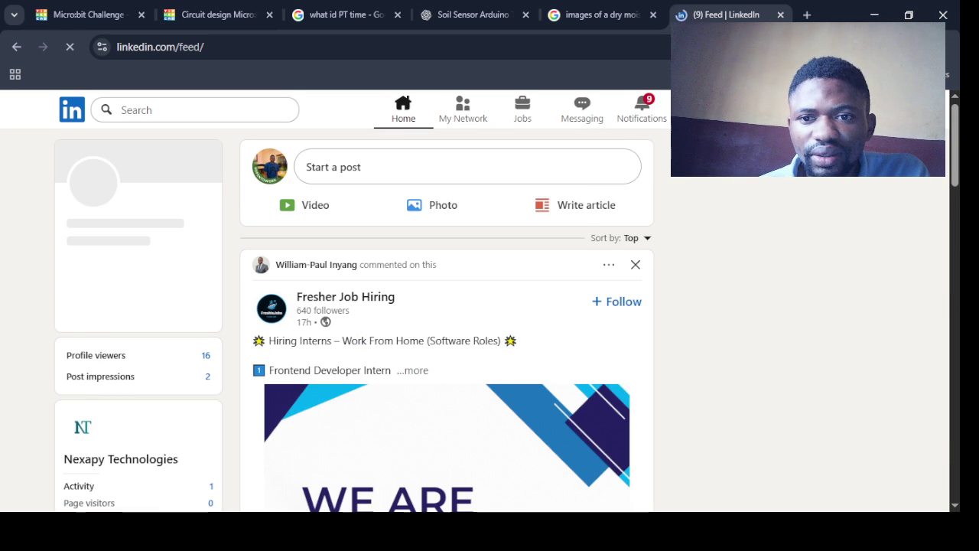
Go to your own profile via Me and scroll down to the Activity section
{"action": "left_click", "coordinate": [696, 109]}
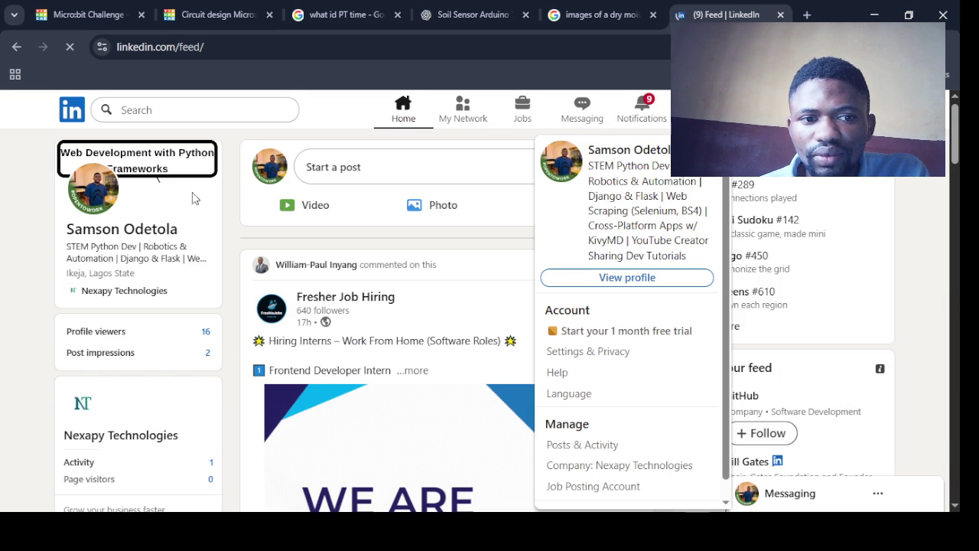
{"action": "left_click", "coordinate": [85, 191]}
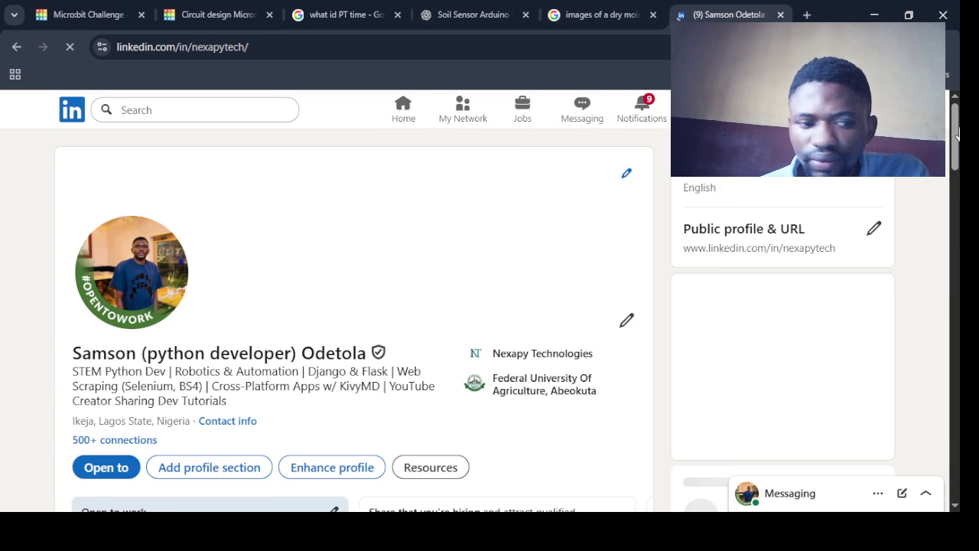
{"action": "left_click_drag", "start_coordinate": [955, 147], "coordinate": [955, 280]}
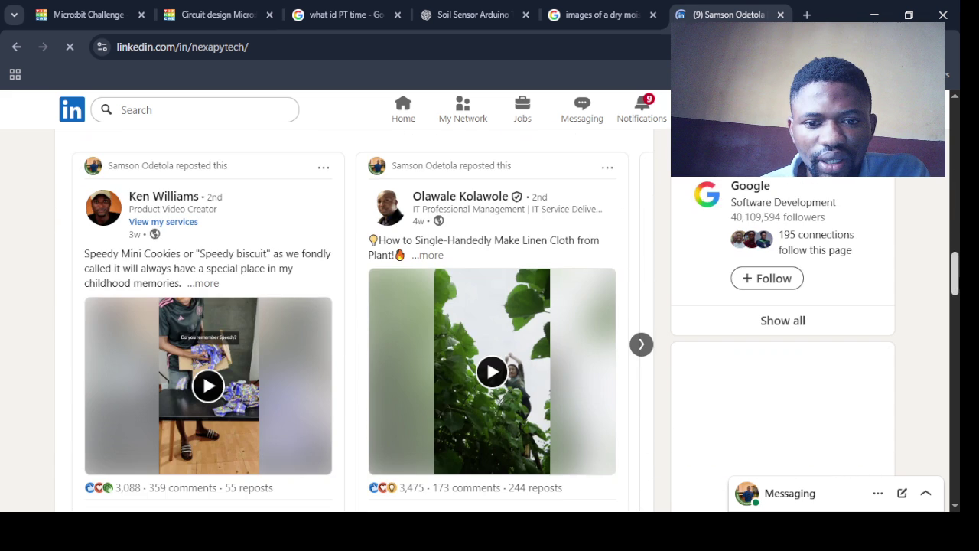
{"action": "mouse_move", "coordinate": [955, 280]}
{"action": "left_mouse_down"}
{"action": "mouse_move", "coordinate": [955, 444]}
{"action": "mouse_move", "coordinate": [954, 256]}
{"action": "left_mouse_up"}
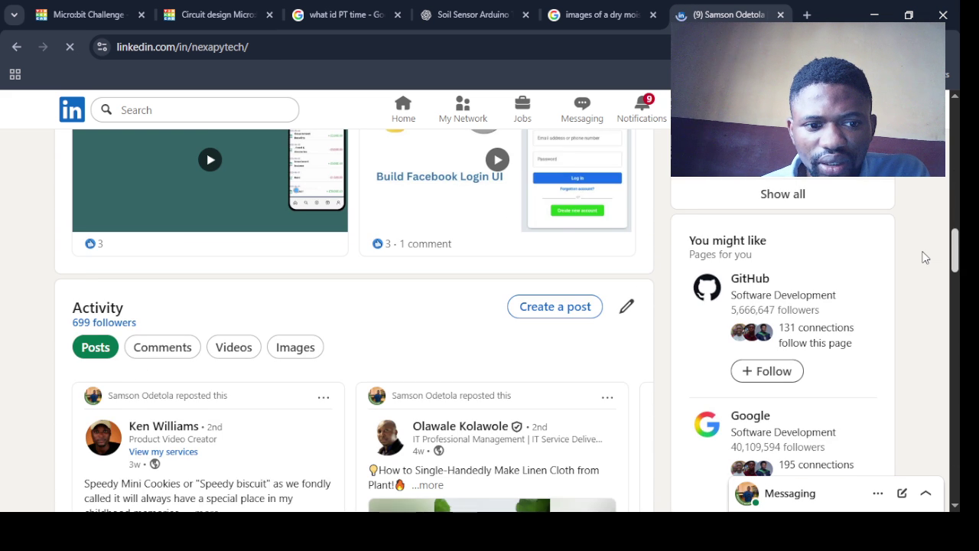
{"action": "scroll", "coordinate": [366, 342], "scroll_direction": "down", "scroll_amount": 3}
Open Show all posts in the Activity section and scroll through the recent posts
{"action": "left_click", "coordinate": [366, 339]}
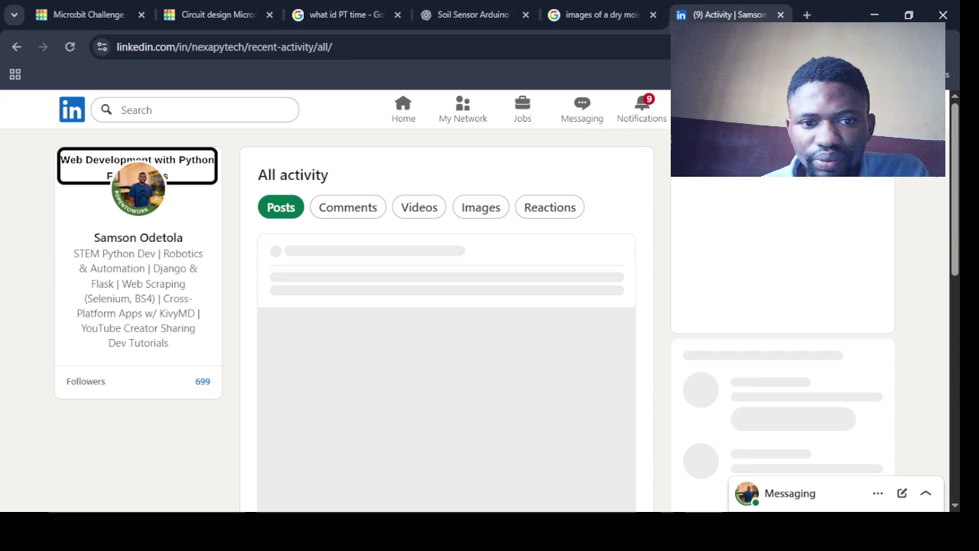
{"action": "scroll", "coordinate": [954, 131], "scroll_direction": "down", "scroll_amount": 4}
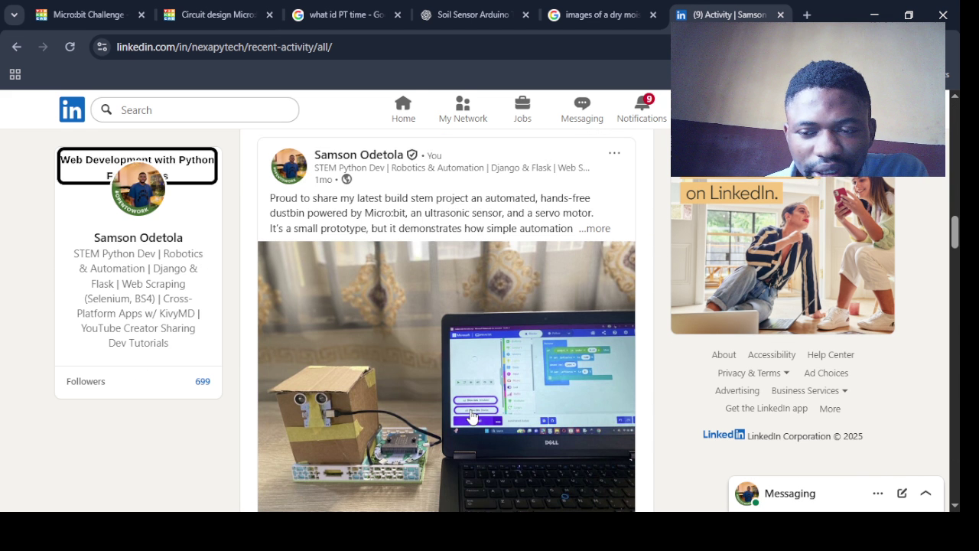
{"action": "left_click_drag", "start_coordinate": [955, 238], "coordinate": [955, 239]}
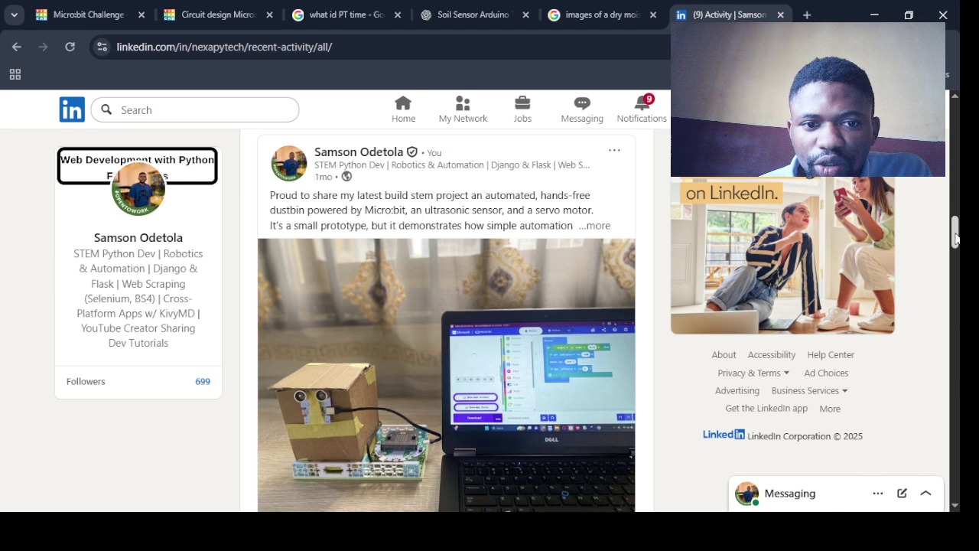